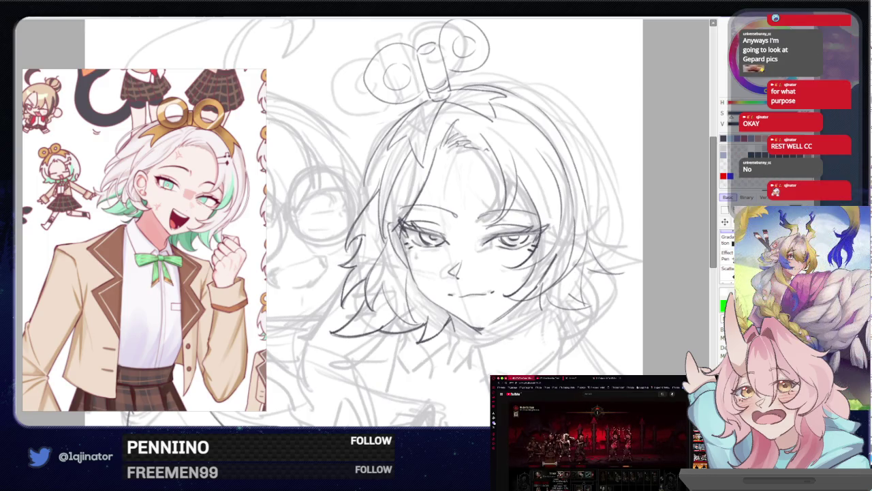
- Ink two short dark strokes along the right edge of the character's hair
left_click_drag(450, 225, 382, 245)
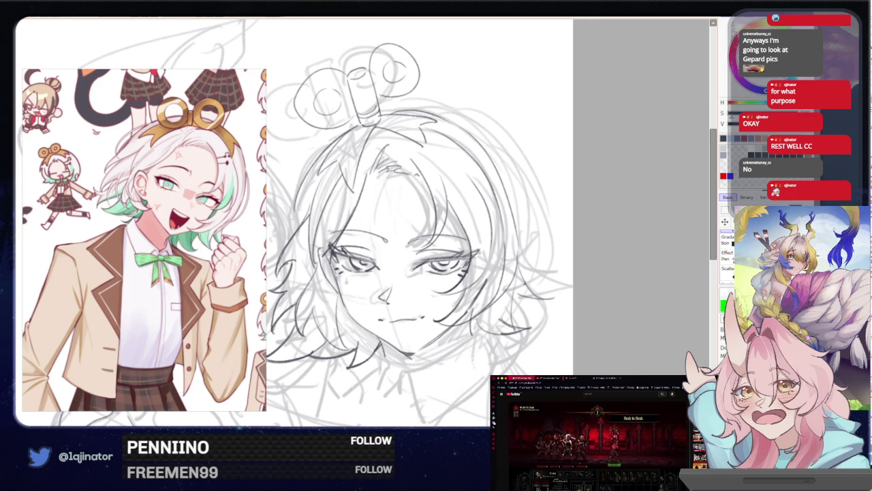
left_click_drag(516, 302, 510, 325)
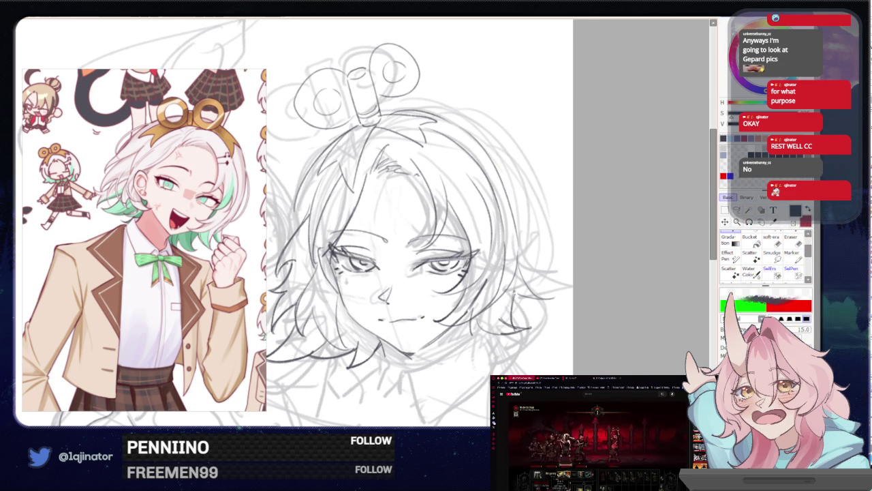
left_click_drag(515, 298, 549, 291)
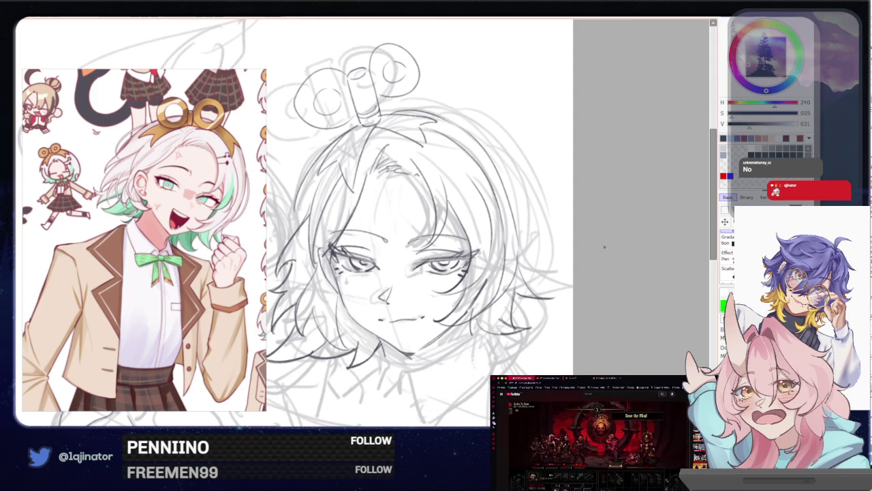
scroll(376, 252, "up", 2)
- Lasso the ornament's right ring and free-transform it larger and tilted
scroll(375, 252, "up", 1)
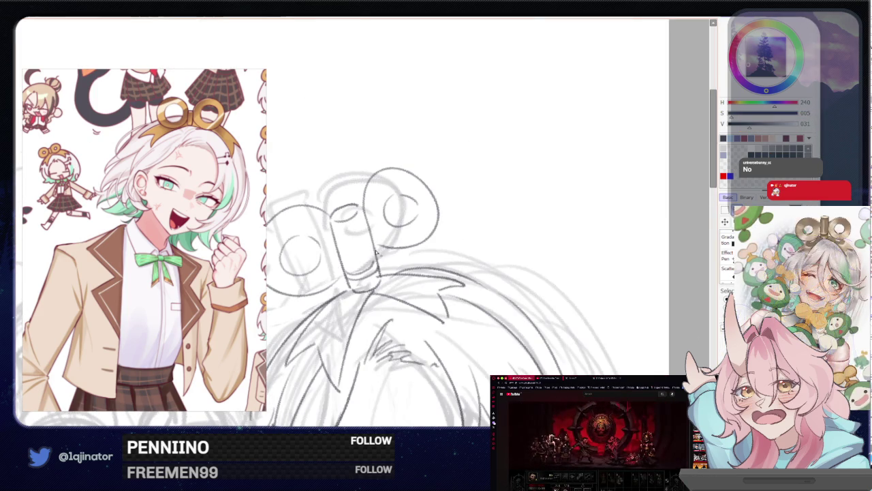
left_click_drag(359, 194, 368, 225)
key("ctrl+t")
left_click_drag(438, 170, 470, 152)
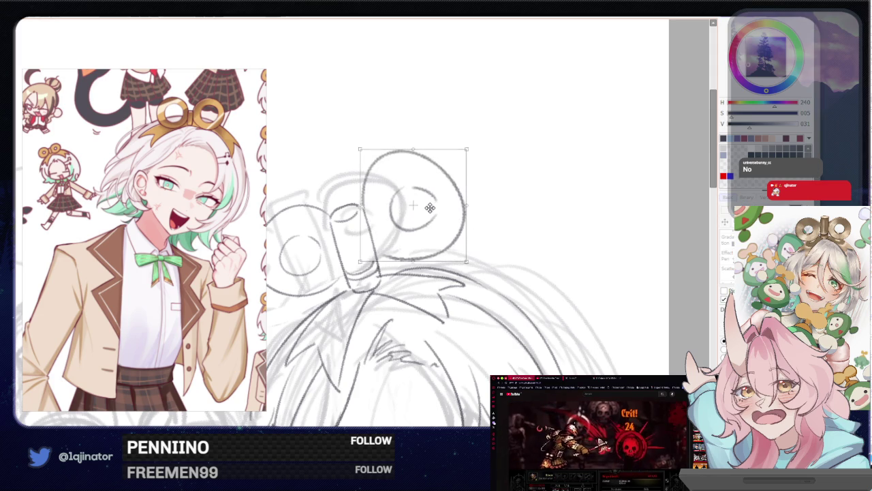
left_click_drag(415, 170, 422, 163)
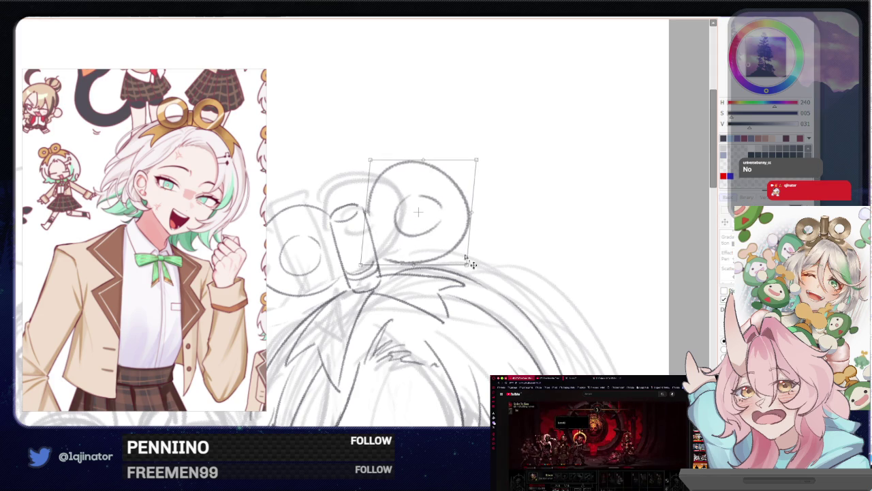
left_click_drag(474, 160, 469, 166)
left_click_drag(422, 218, 450, 205)
key("Return")
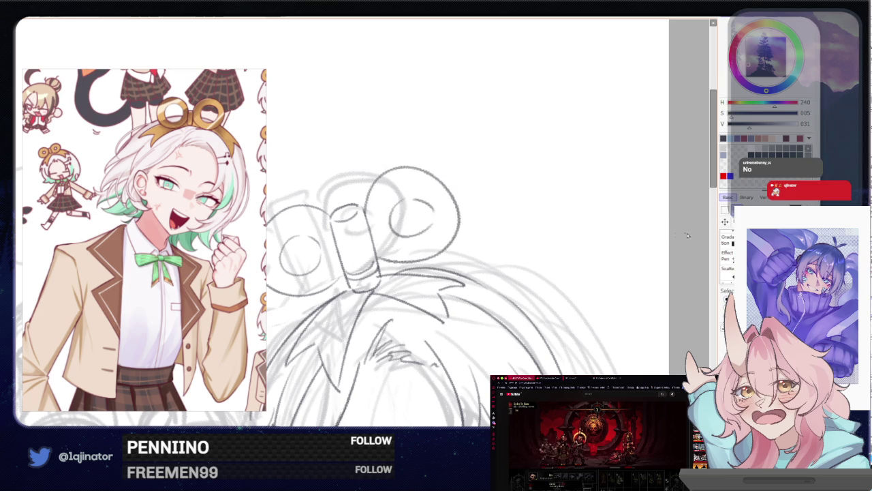
- Retrace the right ring's upper-left arc and both sides of the inner lens circle darker
scroll(656, 239, "down", 3)
scroll(655, 239, "up", 3)
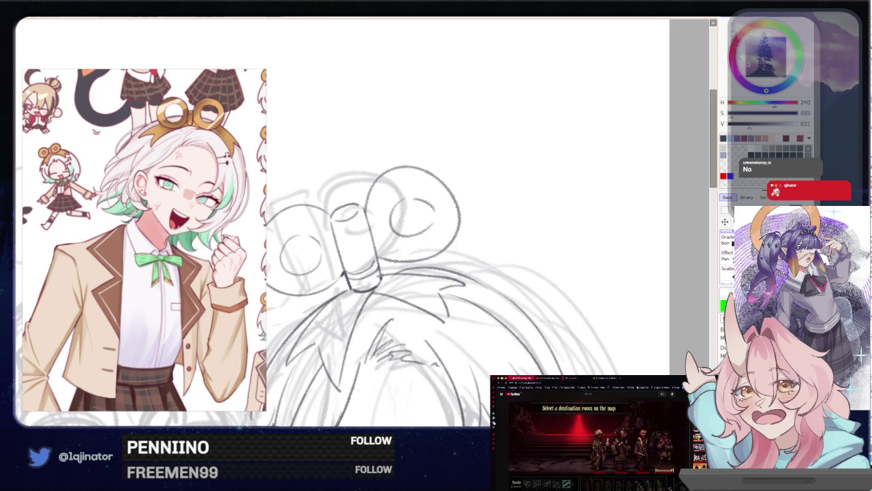
left_click_drag(378, 256, 408, 296)
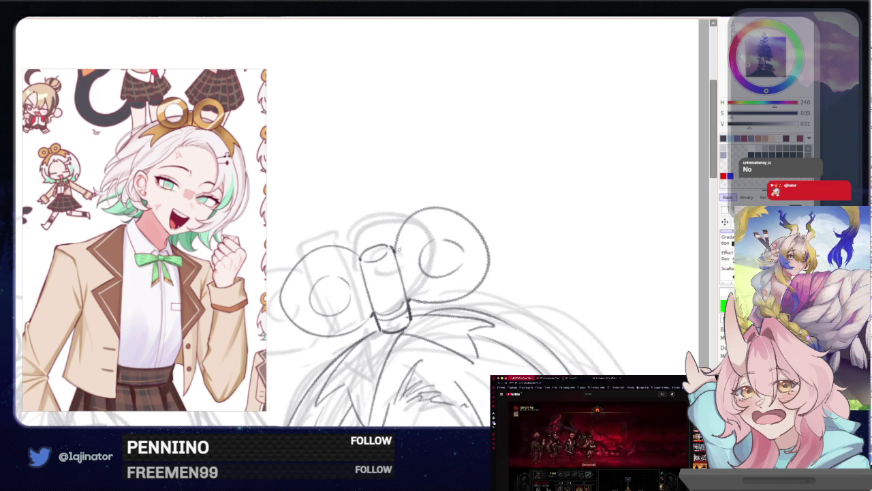
left_click_drag(394, 240, 442, 208)
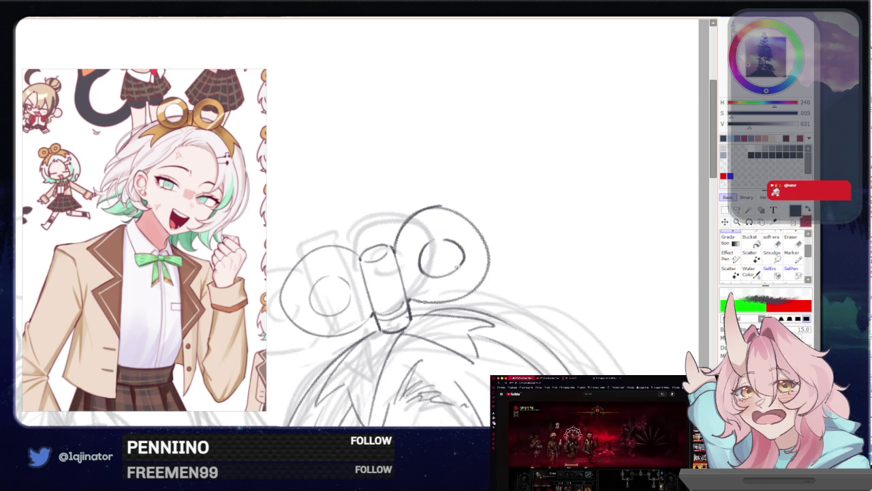
mouse_move(408, 262)
left_mouse_down()
mouse_move(447, 259)
mouse_move(443, 250)
left_mouse_up()
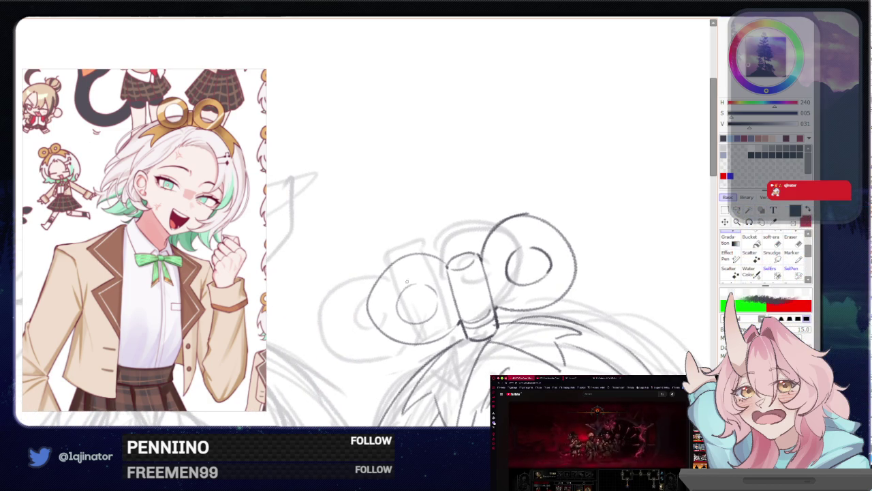
mouse_move(401, 289)
left_mouse_down()
mouse_move(397, 307)
mouse_move(409, 325)
left_mouse_up()
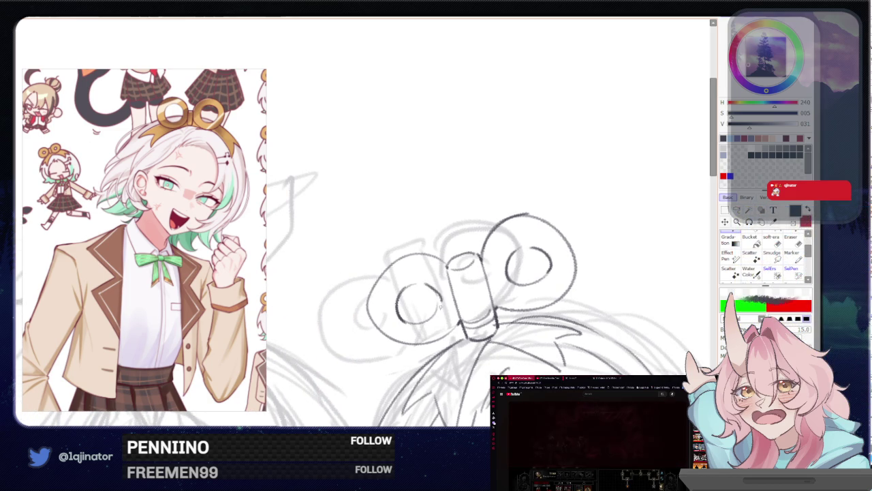
left_click_drag(430, 286, 433, 321)
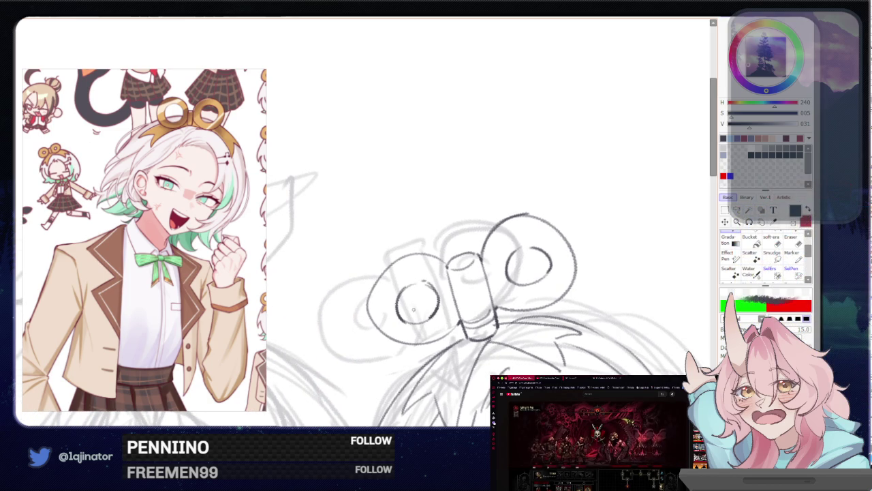
- Ink the left ring's left edge and the right ring's top arc
left_click_drag(559, 265, 515, 267)
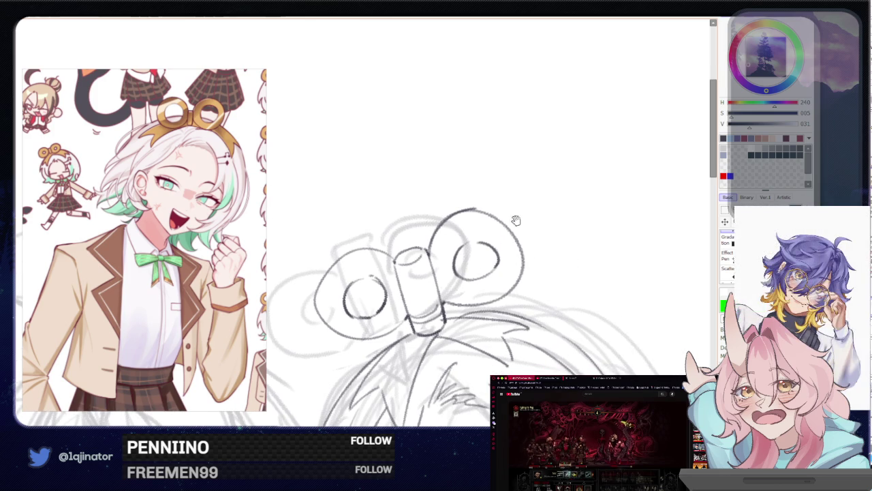
left_click_drag(516, 221, 577, 214)
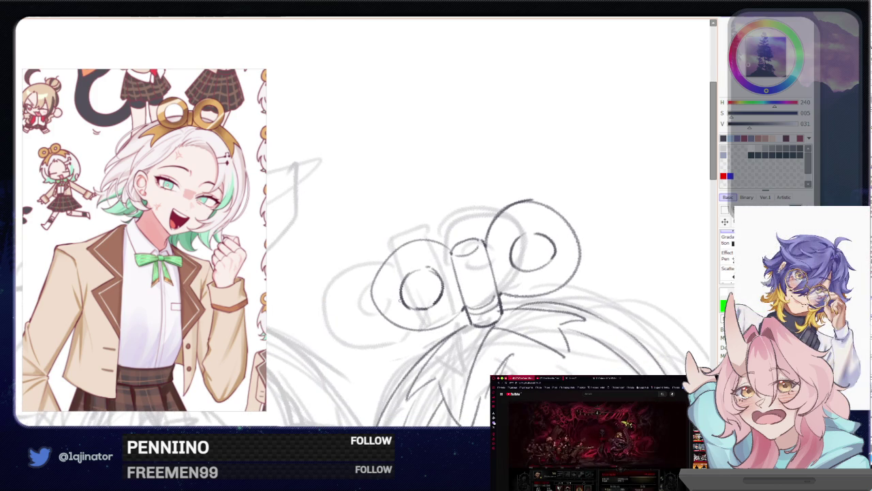
left_click_drag(374, 266, 381, 308)
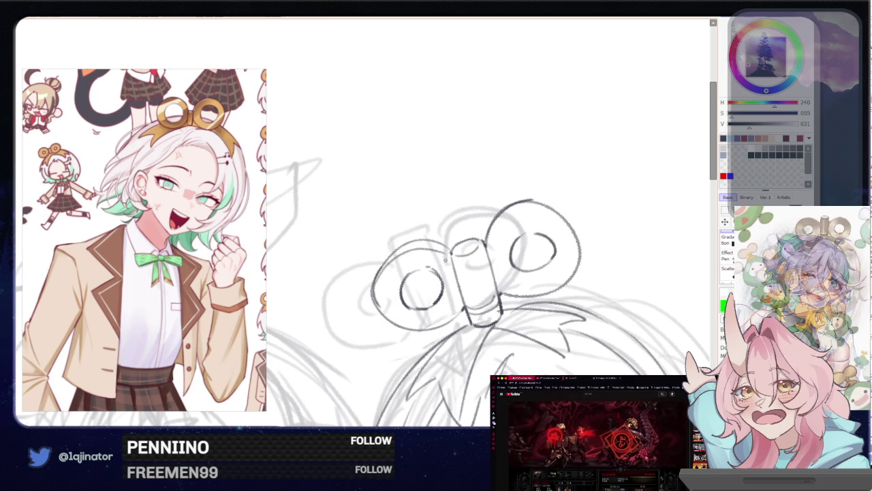
left_click_drag(493, 210, 558, 219)
key("ctrl+z")
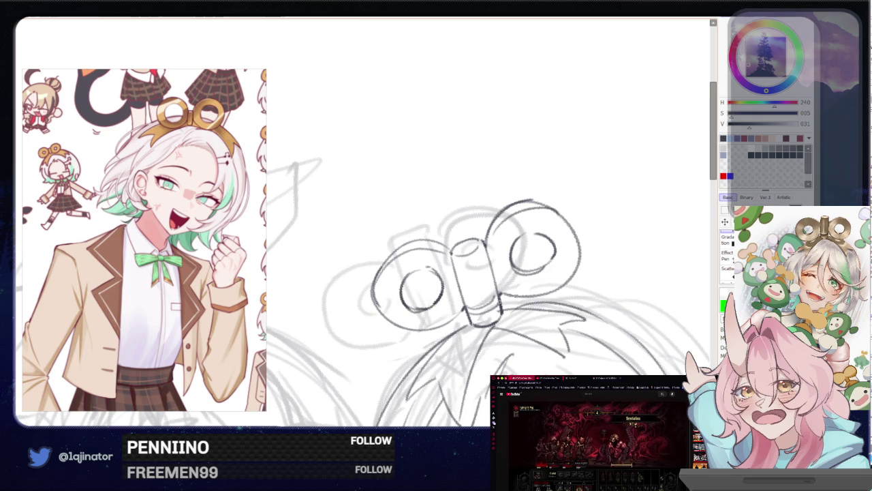
scroll(605, 296, "down", 2)
scroll(605, 296, "down", 2)
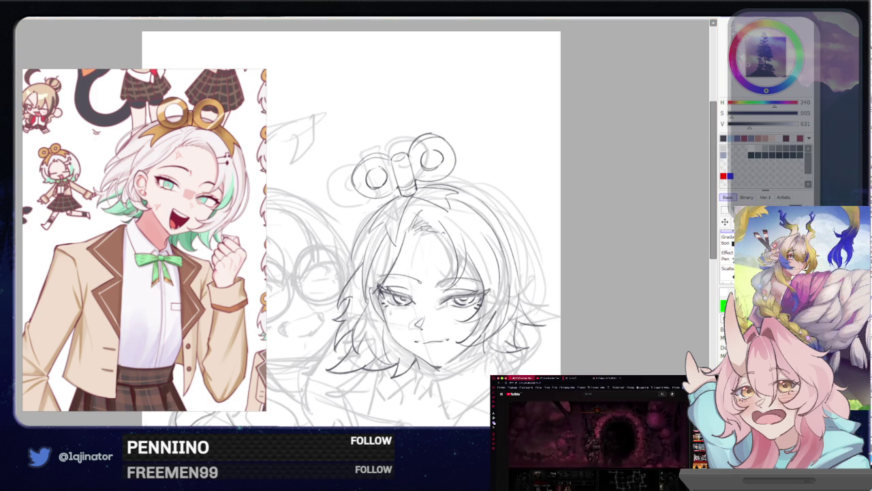
- Pan down to bring the character's face and neck into view
left_click_drag(579, 372, 556, 255)
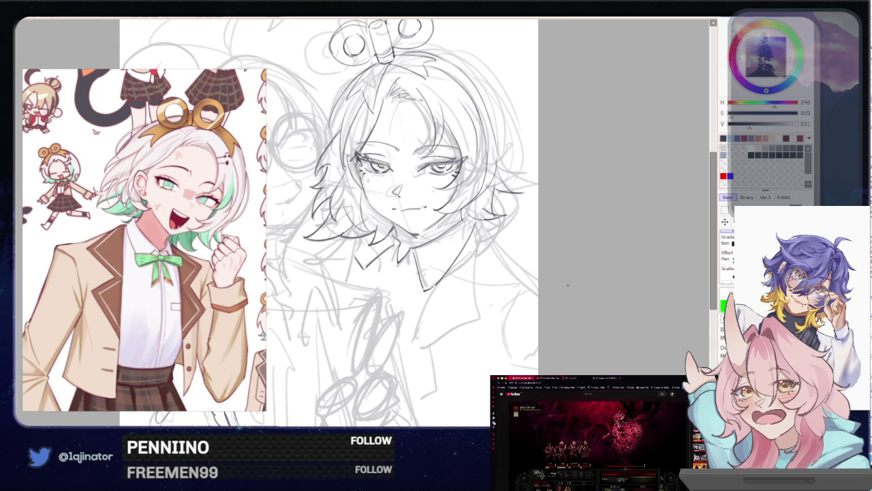
- Ink a short collar stroke beneath the chin, undoing a misplaced second stroke
mouse_move(456, 302)
left_mouse_down()
mouse_move(501, 286)
mouse_move(472, 286)
mouse_move(496, 233)
left_mouse_up()
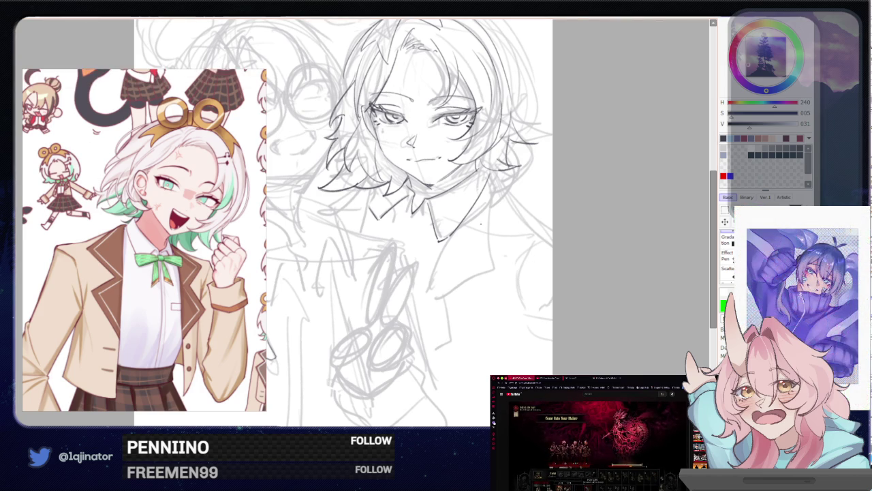
left_click_drag(466, 262, 471, 272)
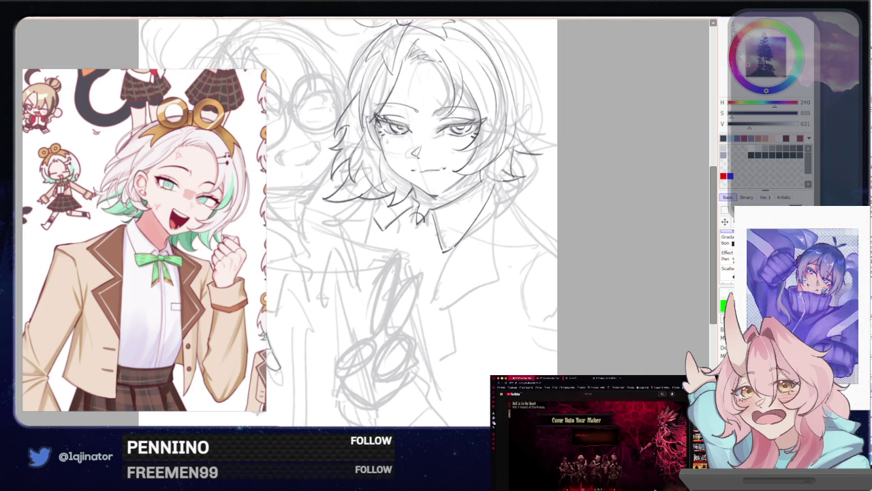
left_click_drag(409, 222, 410, 233)
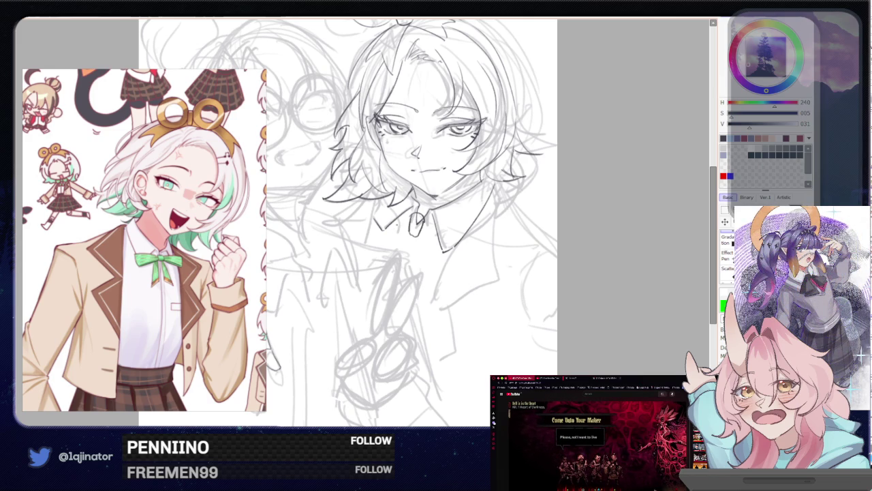
mouse_move(375, 217)
left_mouse_down()
mouse_move(409, 233)
mouse_move(411, 215)
left_mouse_up()
key("ctrl+z")
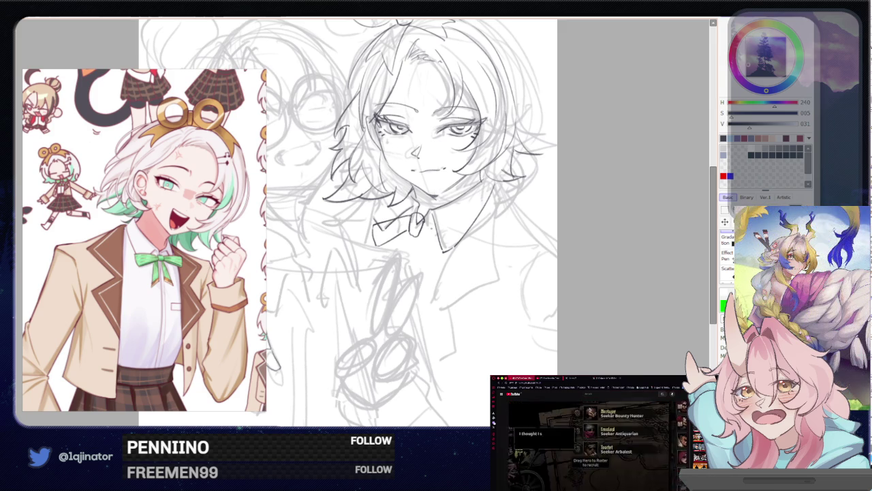
- Ink the bow tie and the collar edge running down to it
mouse_move(430, 228)
left_mouse_down()
mouse_move(454, 252)
mouse_move(433, 261)
left_mouse_up()
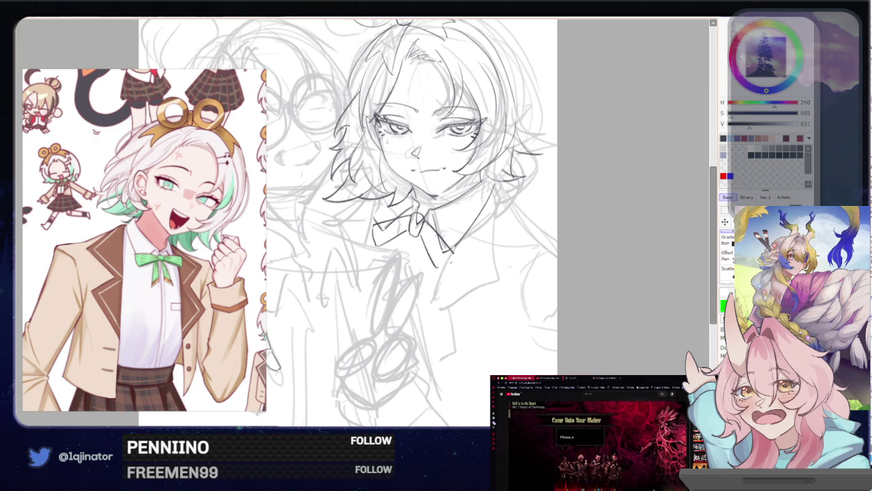
left_click_drag(438, 266, 455, 255)
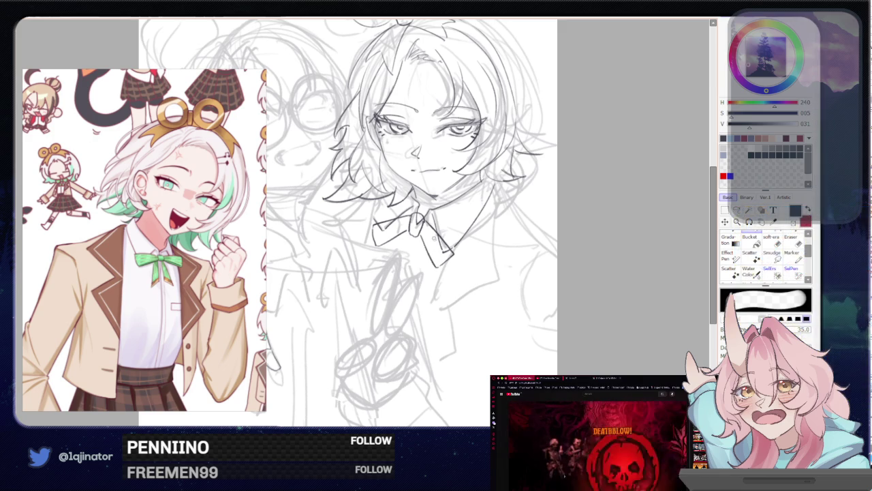
left_click_drag(491, 204, 446, 252)
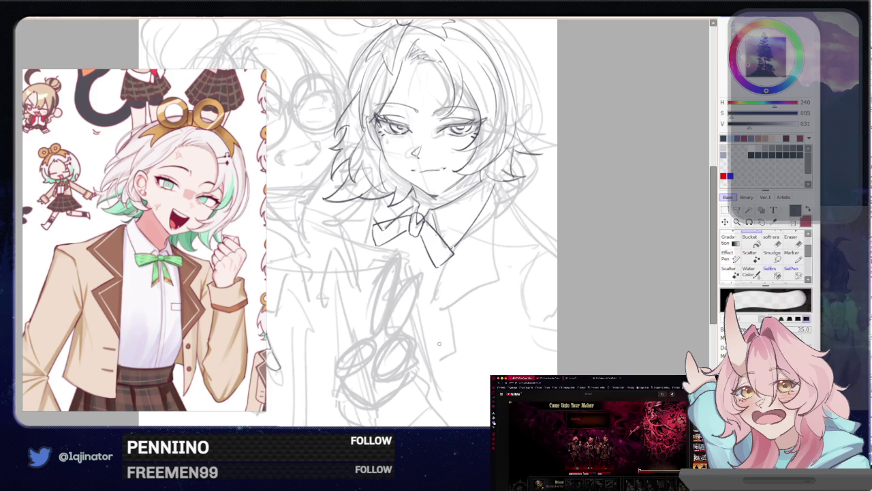
left_click_drag(416, 300, 420, 338)
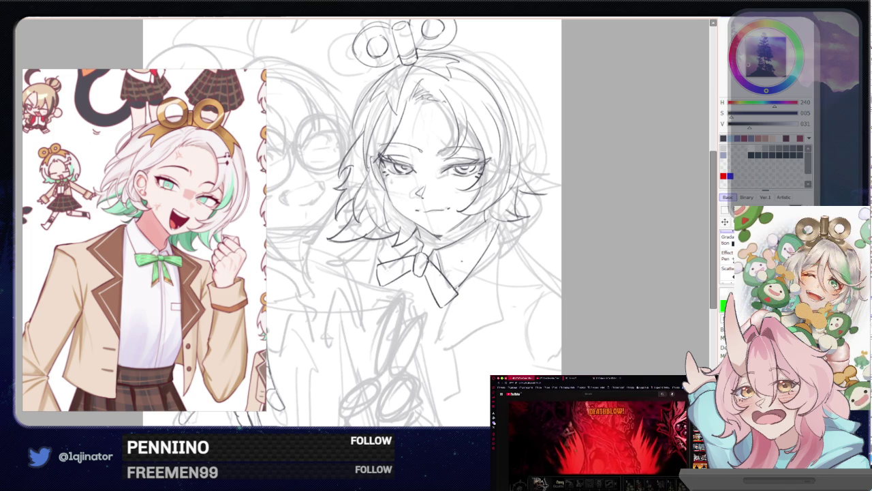
scroll(416, 225, "down", 1)
- Briefly reveal, then hide again, the glasses character's inked lines
scroll(416, 224, "down", 1)
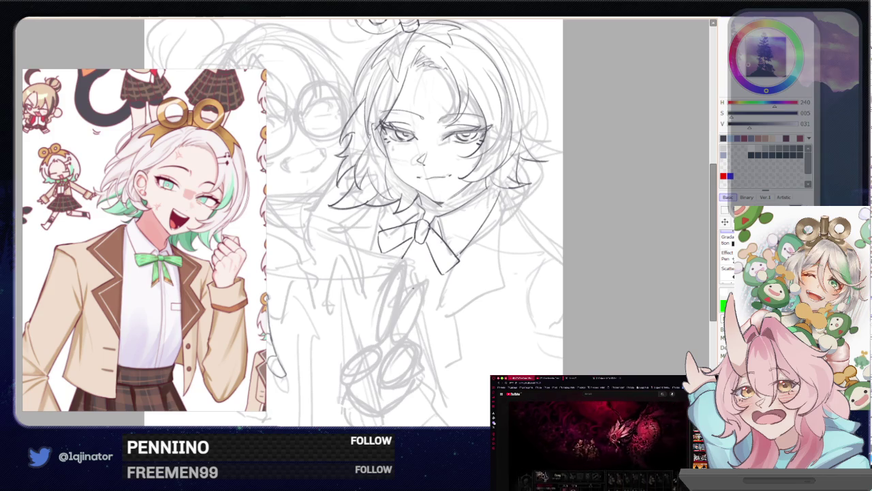
key("ctrl+z")
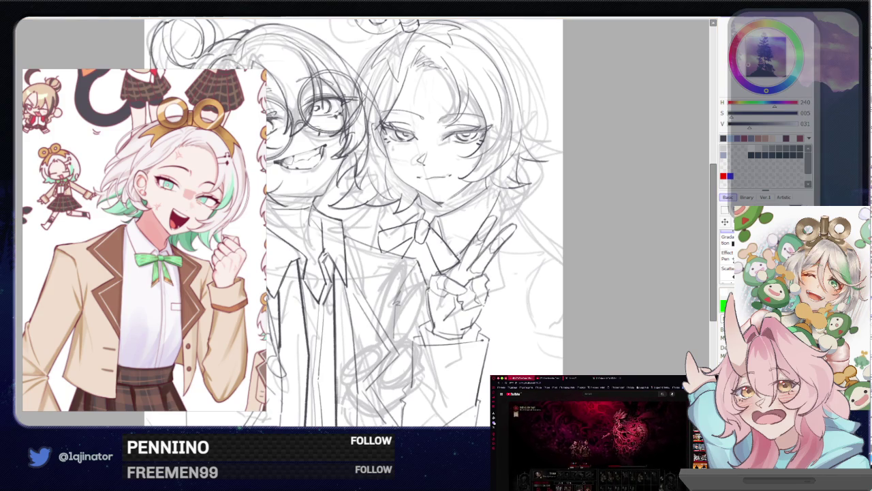
key("ctrl+y")
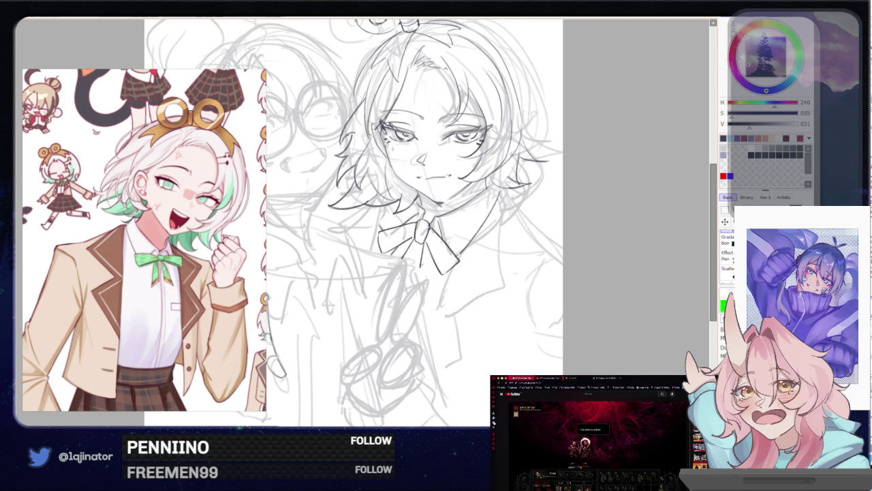
- Redraw a bow tie line, removing stray strokes, then pan to the shoulder area
left_click_drag(419, 260, 421, 293)
key("ctrl+z")
left_click_drag(420, 244, 417, 282)
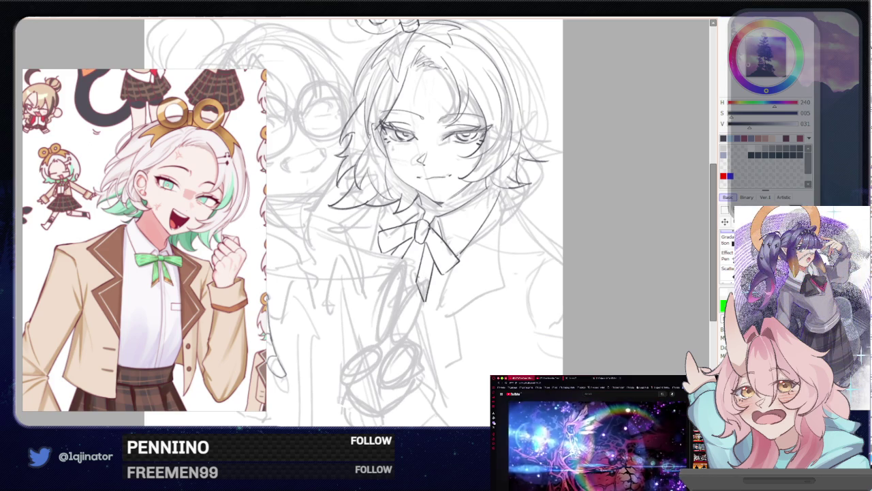
key("ctrl+z")
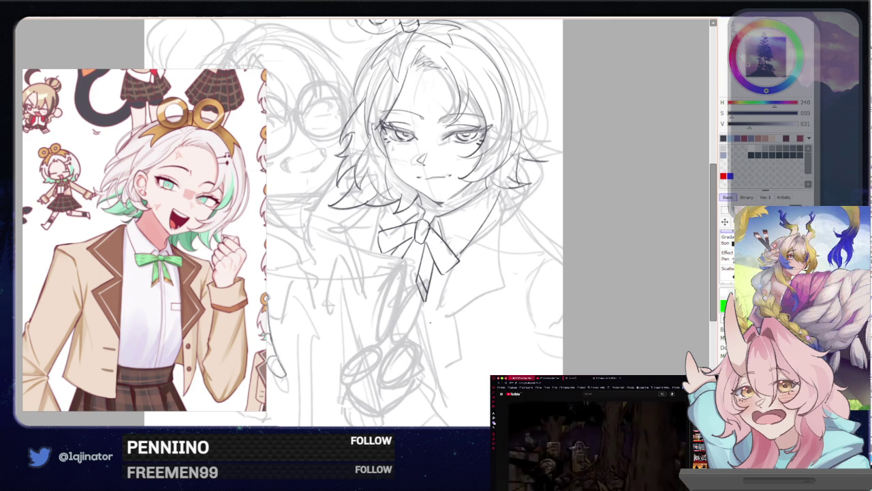
left_click_drag(491, 320, 468, 289)
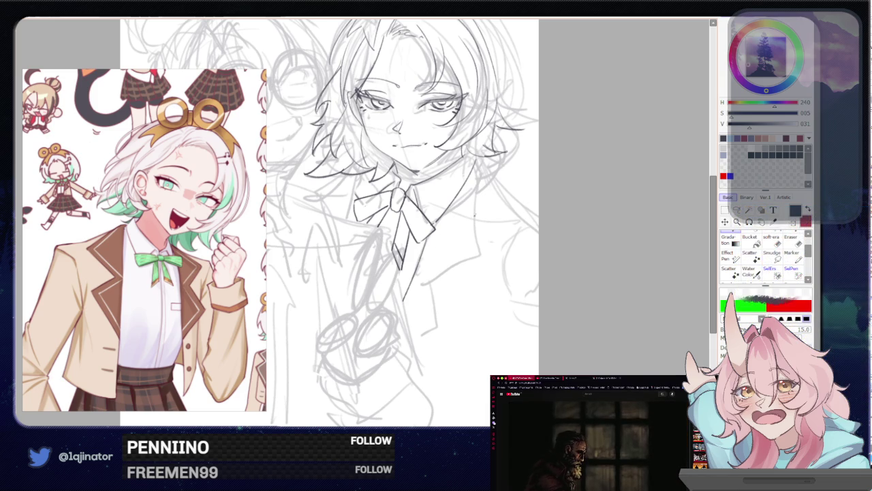
left_click_drag(402, 224, 353, 273)
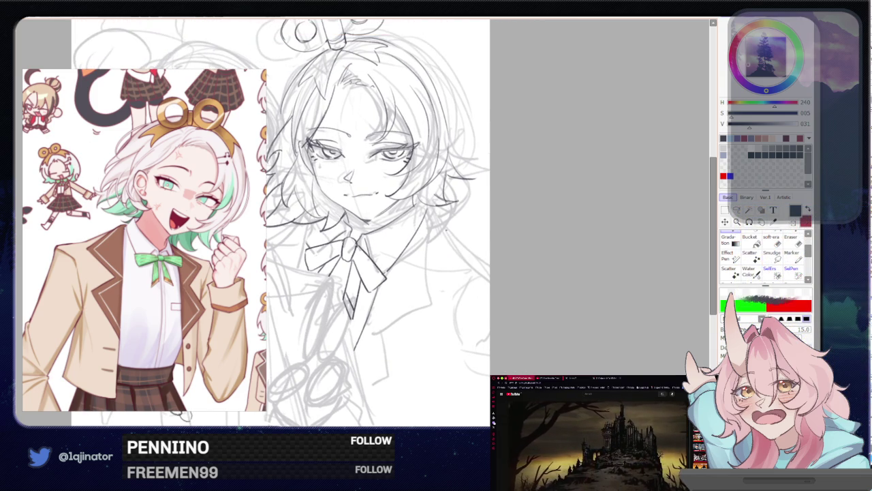
- Ink the shoulder line, the vertical jacket lapel edge and a small sleeve mark
left_click_drag(432, 204, 505, 295)
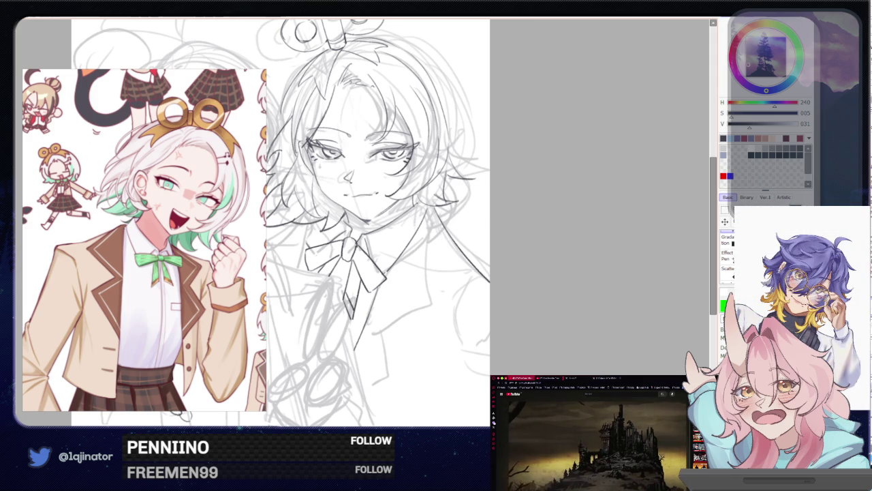
mouse_move(429, 204)
left_mouse_down()
mouse_move(501, 297)
mouse_move(537, 233)
left_mouse_up()
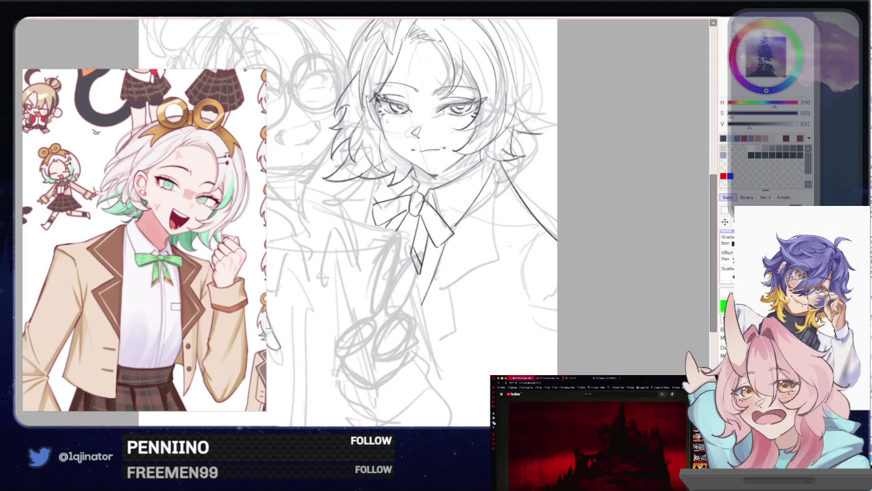
left_click_drag(497, 165, 500, 259)
key("ctrl+z")
left_click_drag(498, 165, 503, 271)
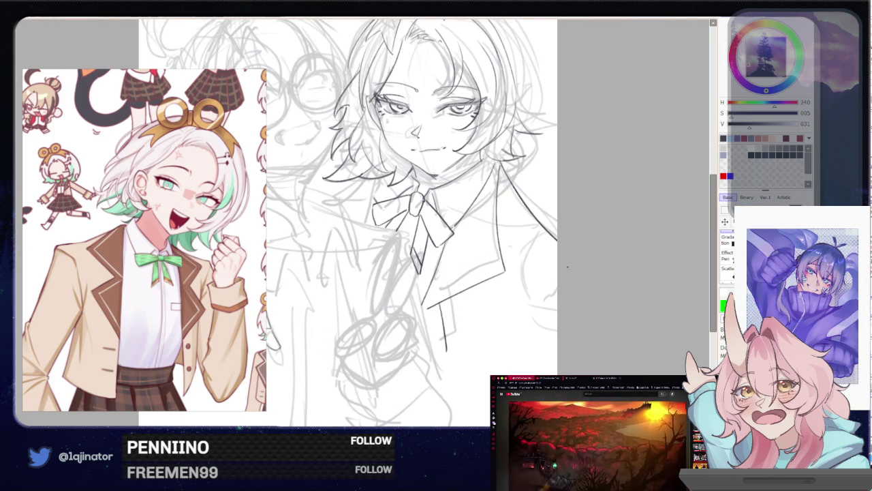
left_click_drag(556, 308, 553, 330)
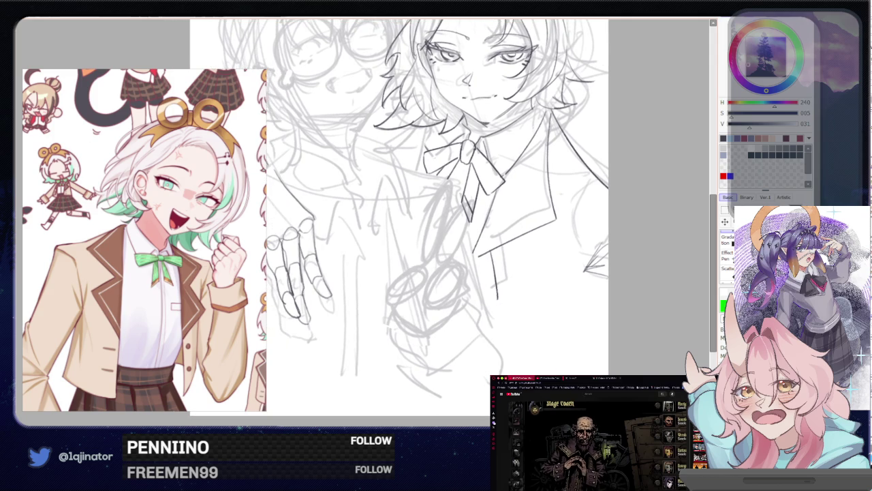
- Try a short collar stroke, undo it, and scroll down the drawing
left_click_drag(497, 299, 479, 310)
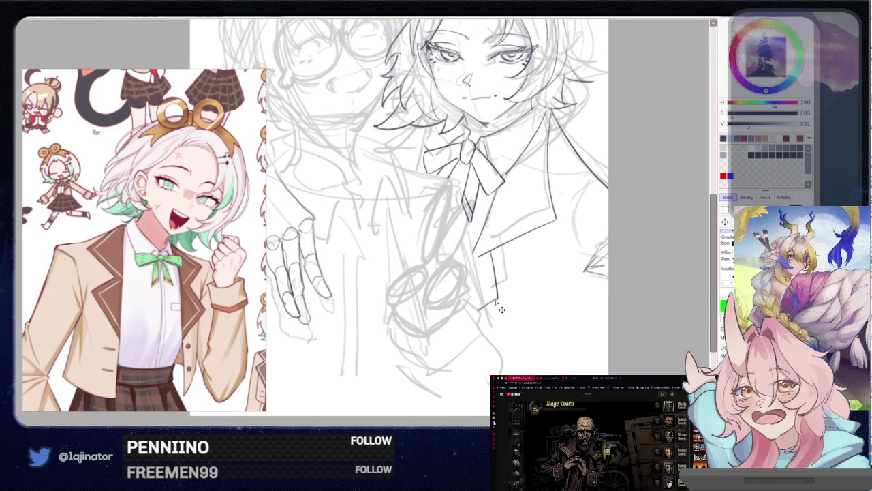
key("ctrl+z")
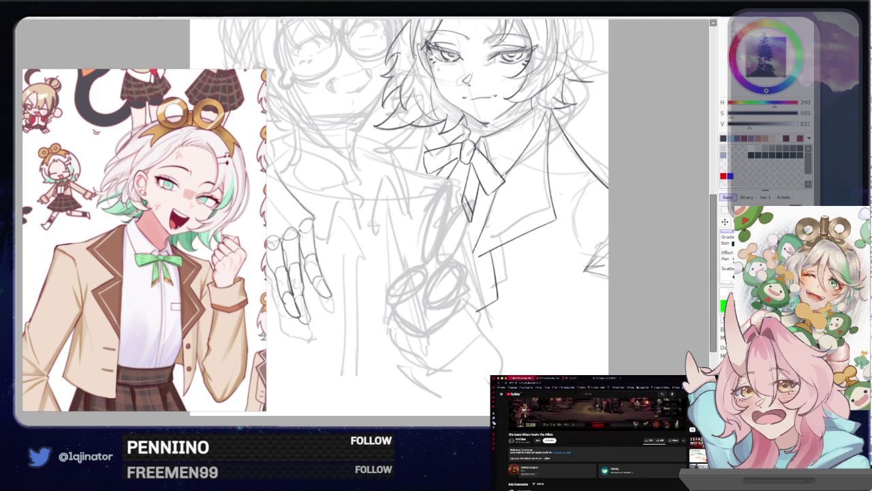
scroll(593, 436, "down", 5)
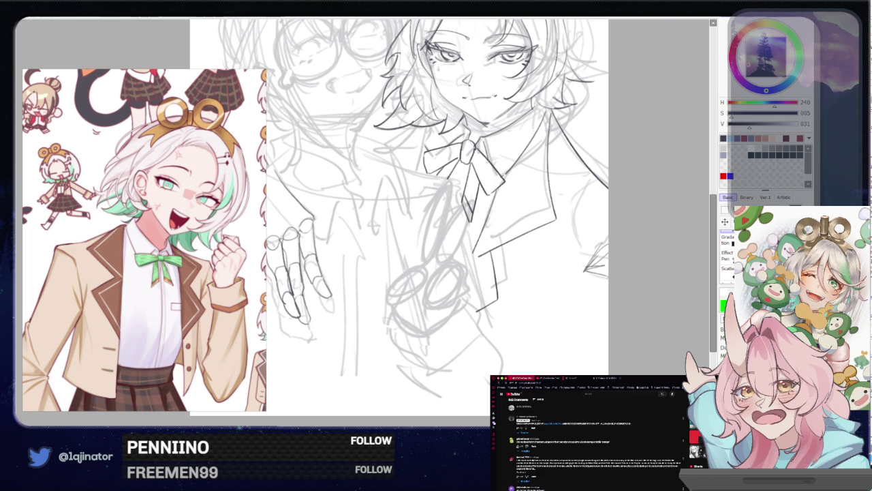
scroll(646, 488, "down", 3)
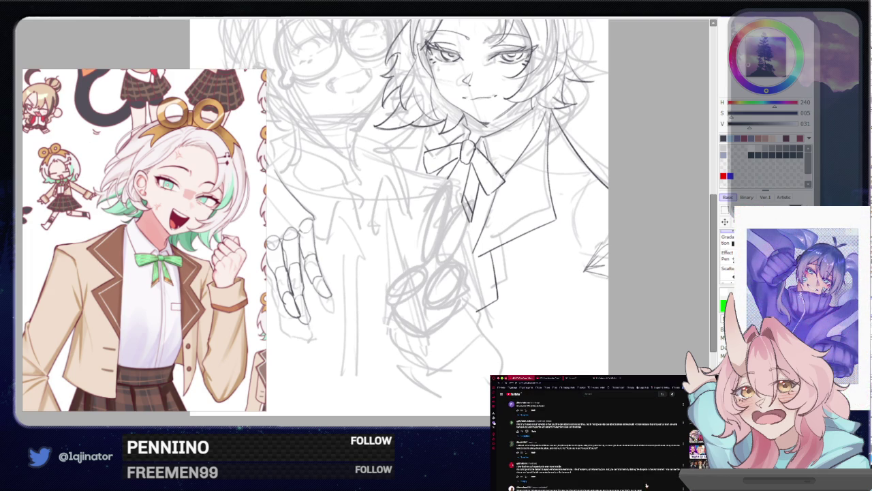
scroll(647, 485, "down", 3)
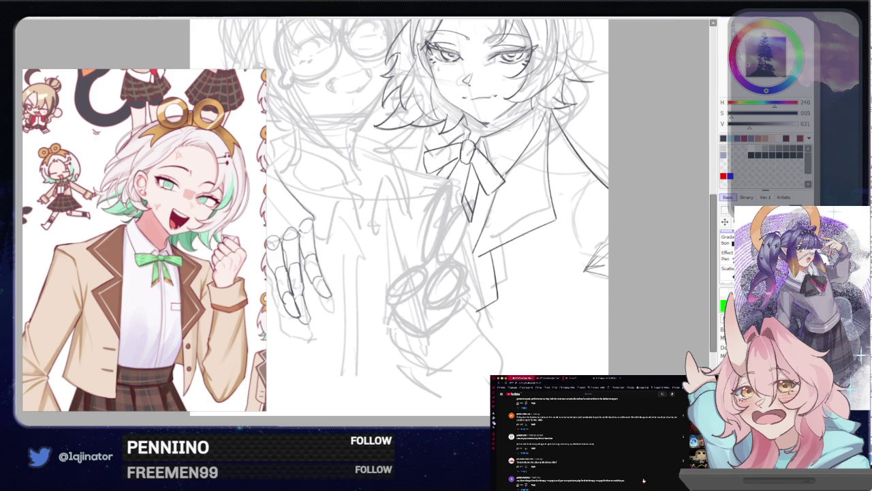
scroll(644, 479, "down", 3)
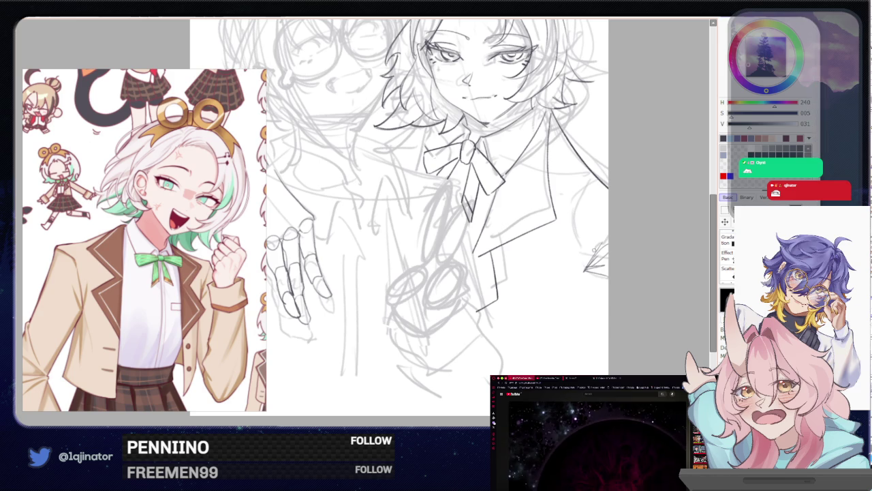
- Set brush size to 15 and ink strokes along the outer arm, undoing stray diagonals
left_click_drag(593, 257, 559, 351)
key("ctrl+z")
left_click_drag(584, 215, 585, 251)
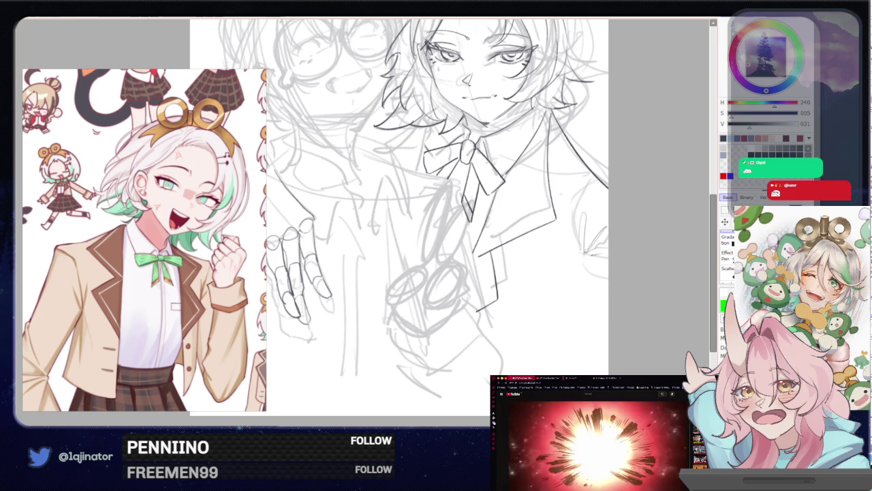
key("ctrl+z")
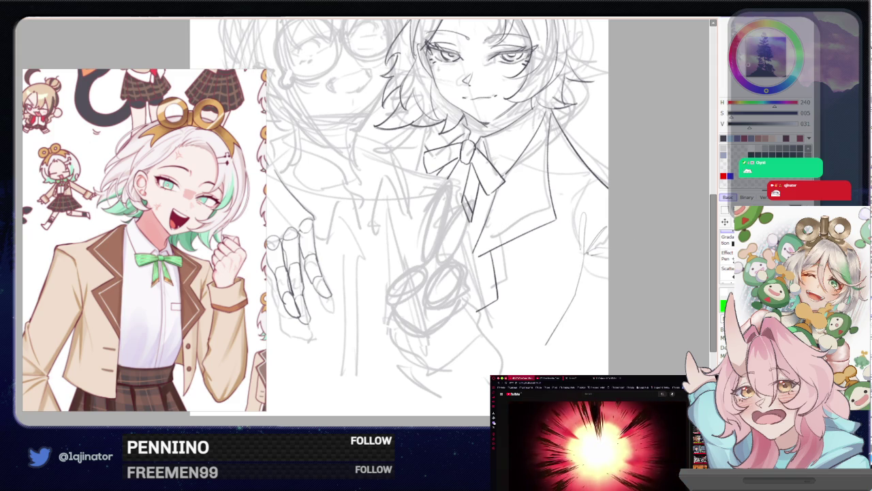
mouse_move(558, 265)
left_mouse_down()
mouse_move(580, 272)
mouse_move(527, 348)
left_mouse_up()
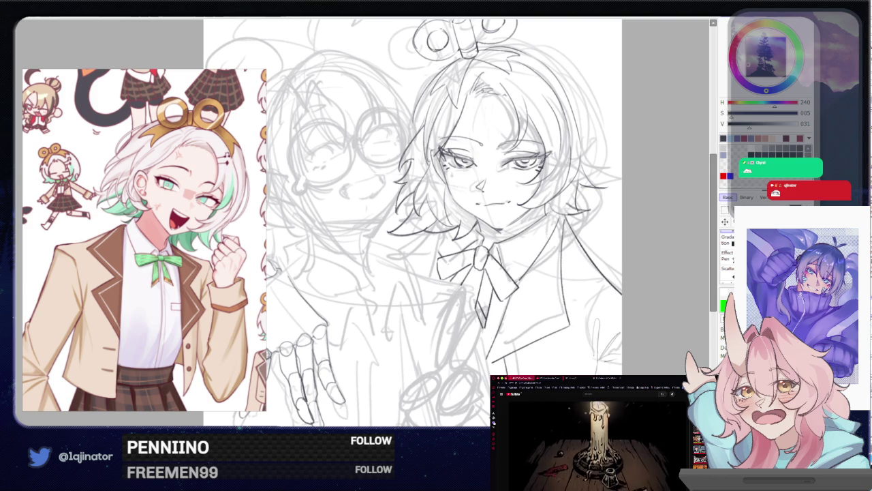
left_click_drag(525, 228, 473, 349)
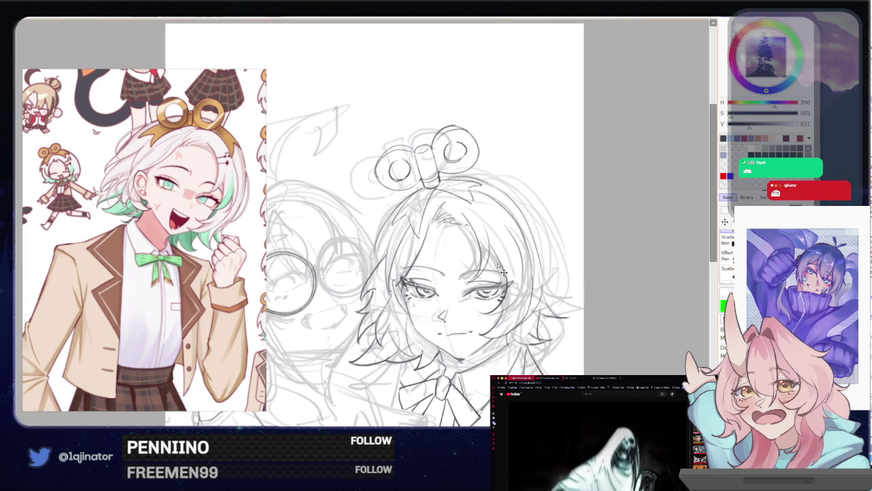
left_click_drag(419, 257, 416, 261)
left_click_drag(565, 314, 567, 317)
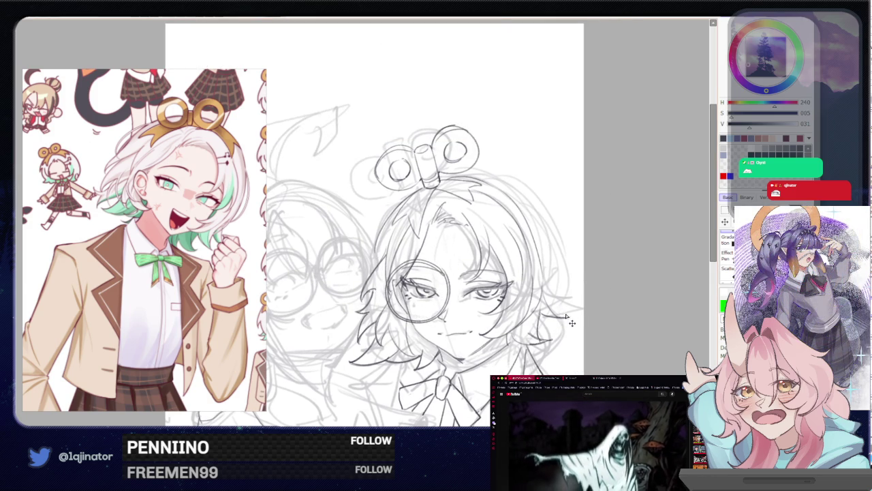
key("ctrl+t")
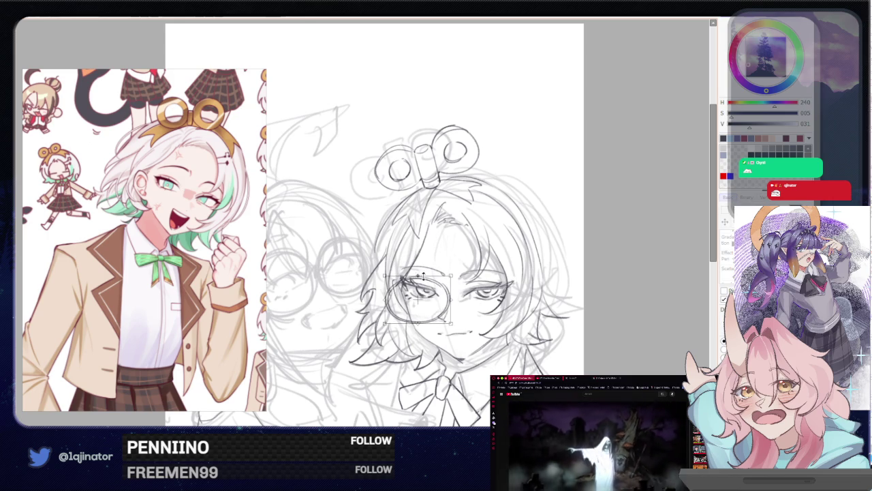
key("Return")
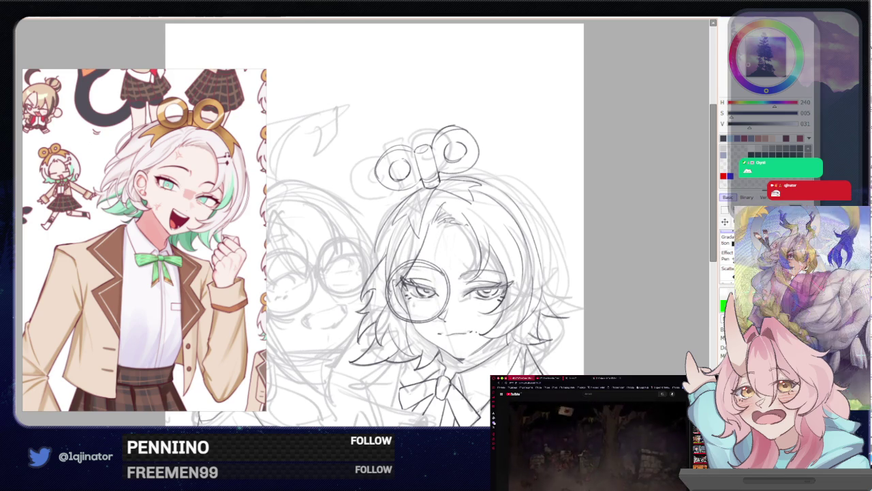
key("ctrl+z")
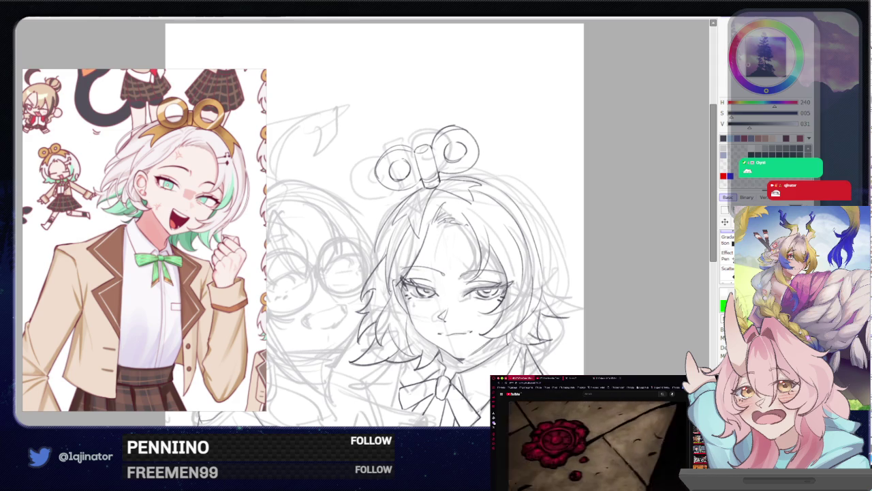
scroll(389, 385, "up", 1)
scroll(389, 385, "up", 1)
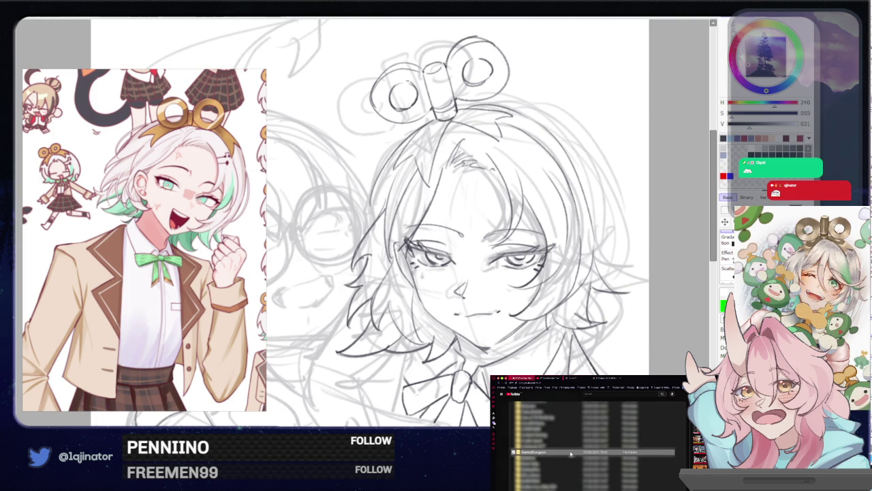
- Paste a glasses lens and position it over the left eye
key("ctrl+v")
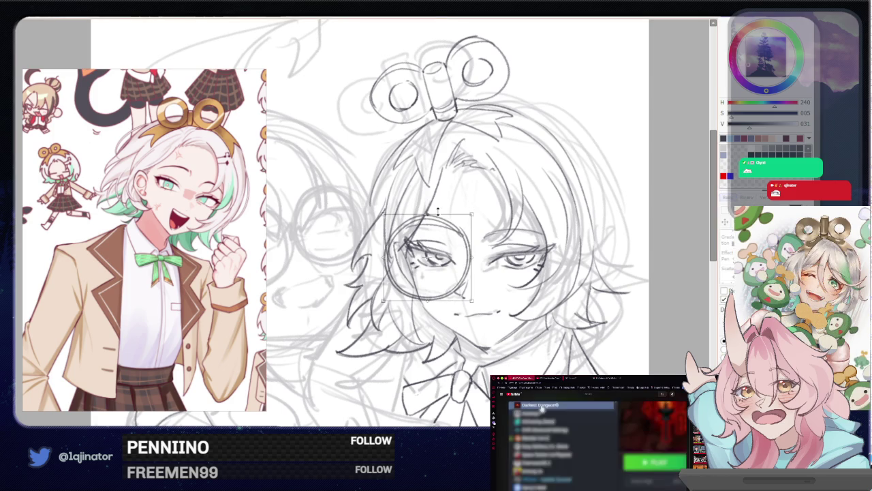
left_click_drag(428, 268, 442, 255)
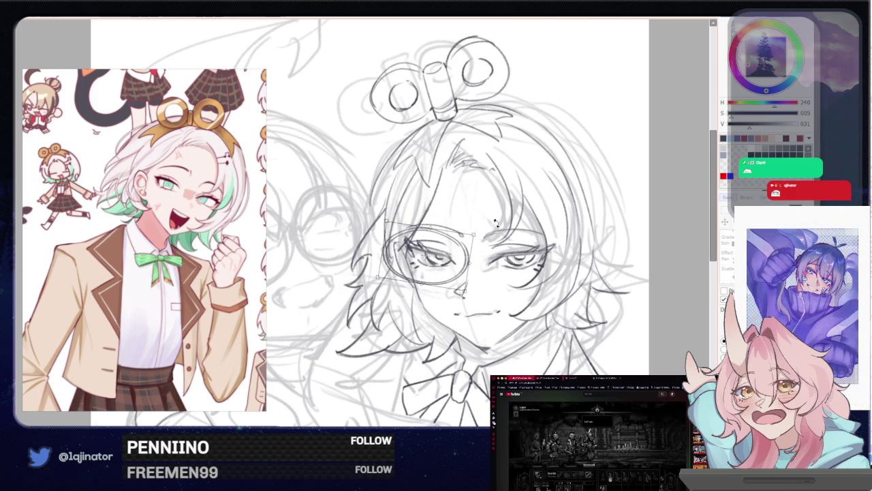
left_click_drag(443, 255, 442, 264)
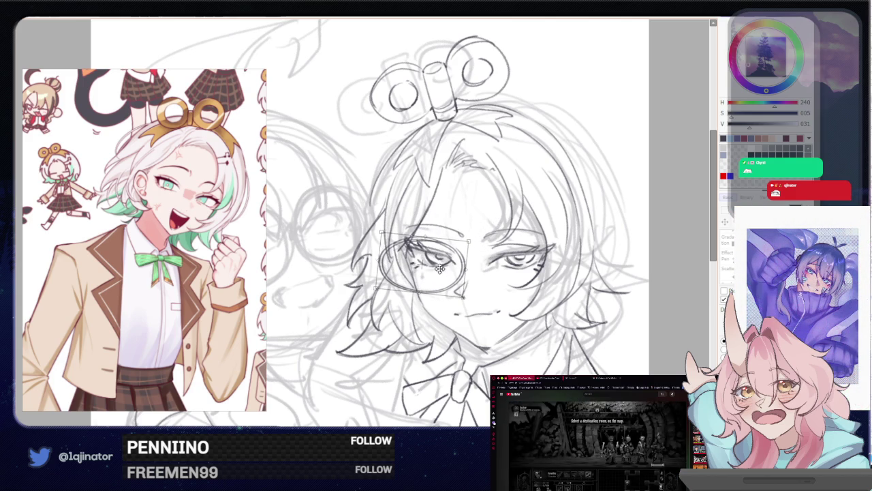
key("Return")
- Duplicate the lens and move the copy onto the right eye
key("ctrl+c")
key("ctrl+v")
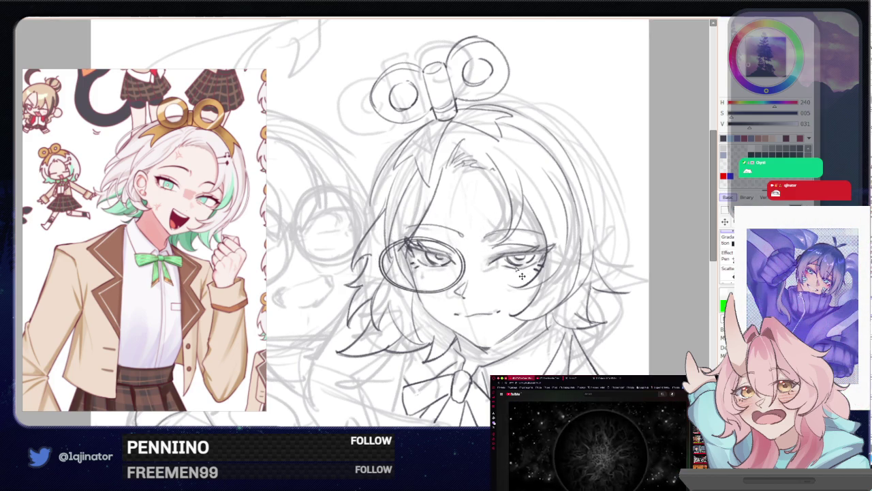
mouse_move(435, 268)
left_mouse_down()
mouse_move(534, 273)
mouse_move(518, 267)
left_mouse_up()
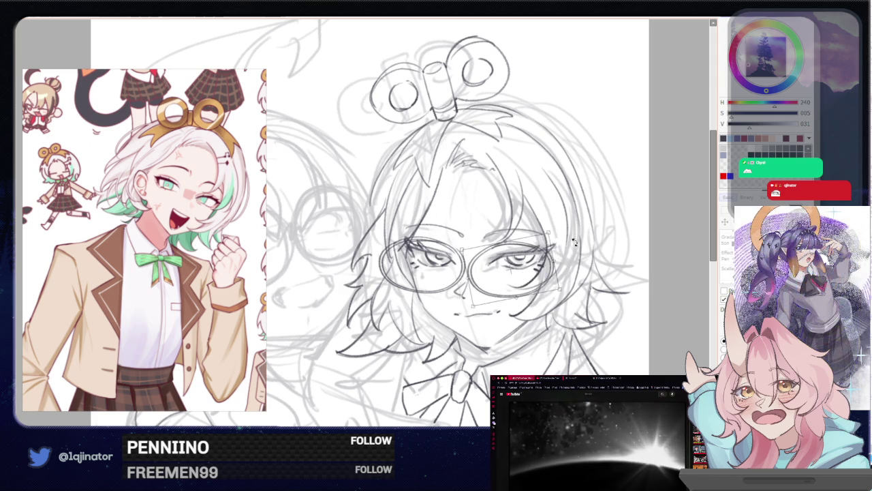
key("Return")
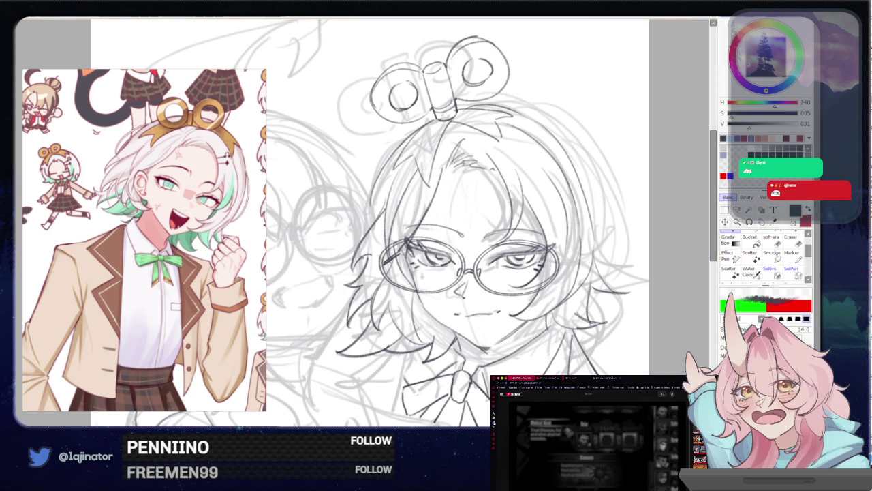
- Nudge the glasses layer slightly up and to the right with the Move tool
key("v")
left_click_drag(513, 270, 517, 271)
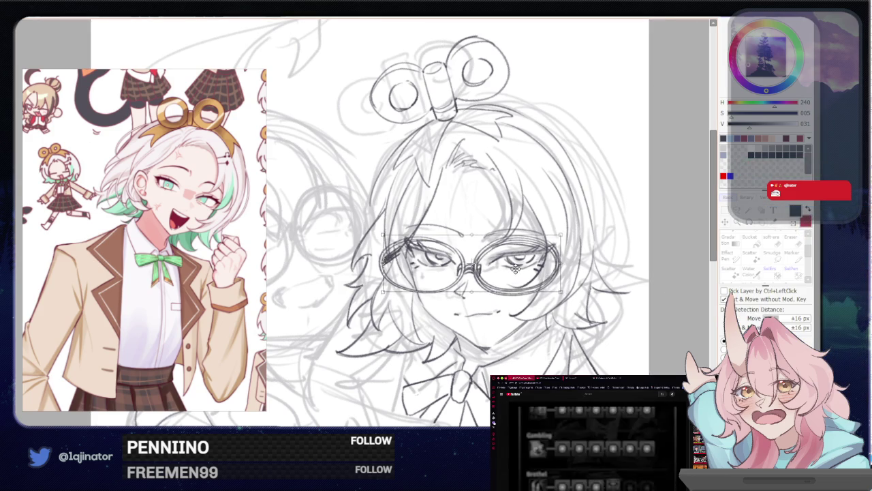
key("n")
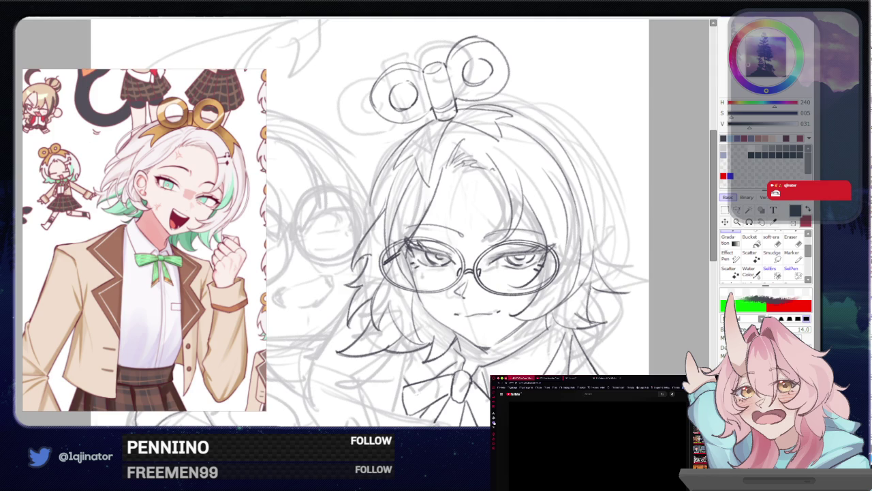
key("v")
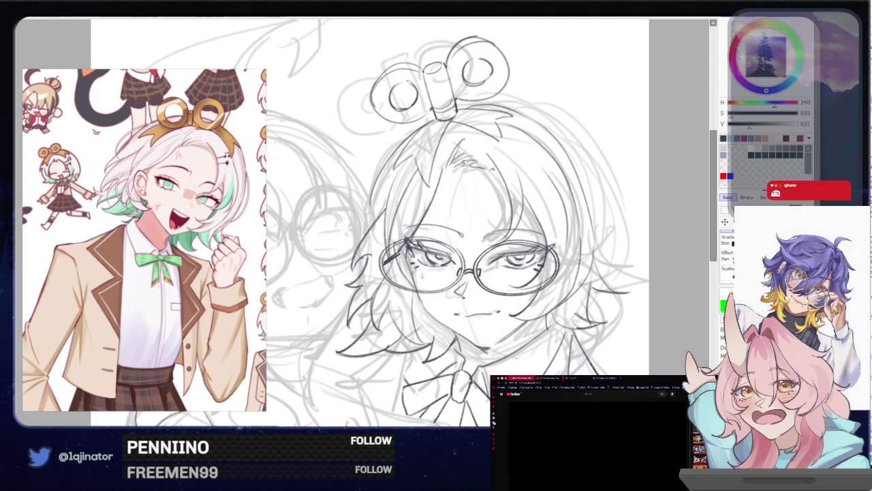
left_click_drag(515, 271, 519, 269)
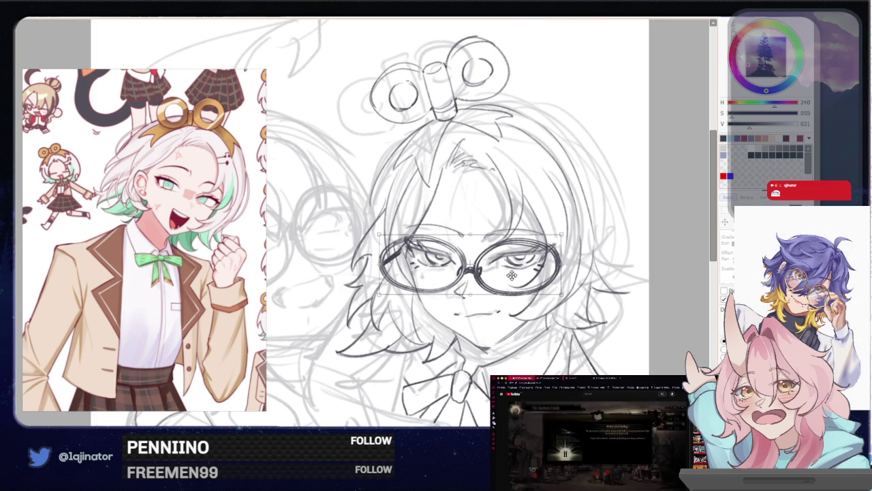
key("b")
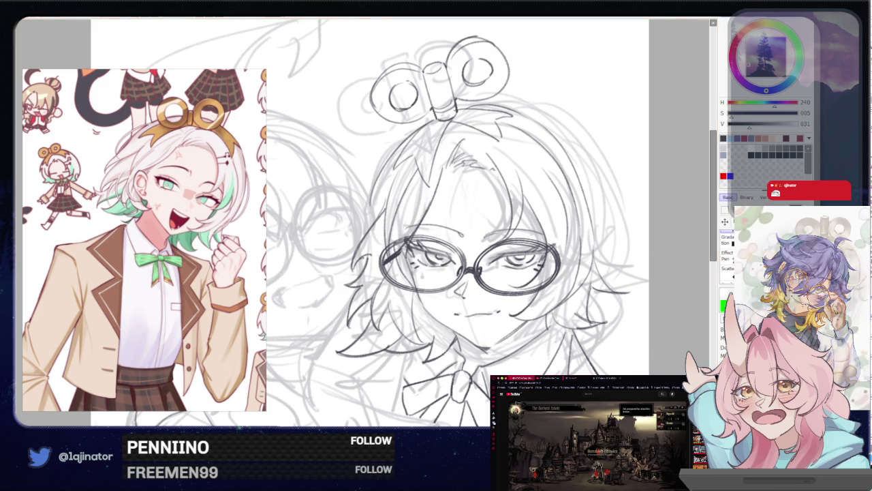
- Rotate the glasses slightly to fit the face, then zoom out to see both figures
key("ctrl+t")
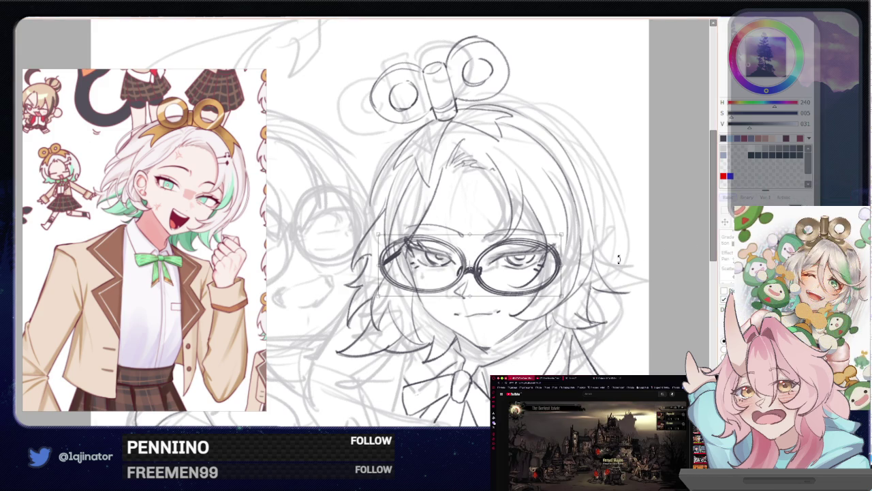
left_click_drag(579, 251, 534, 266)
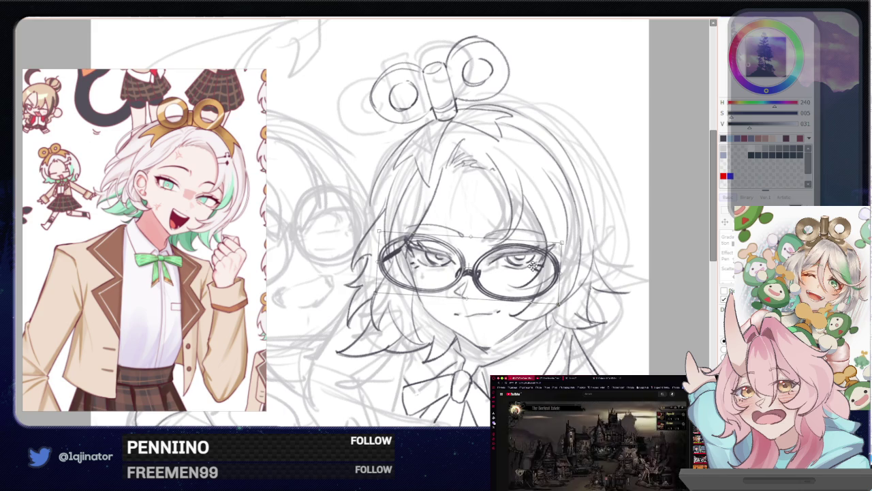
key("Return")
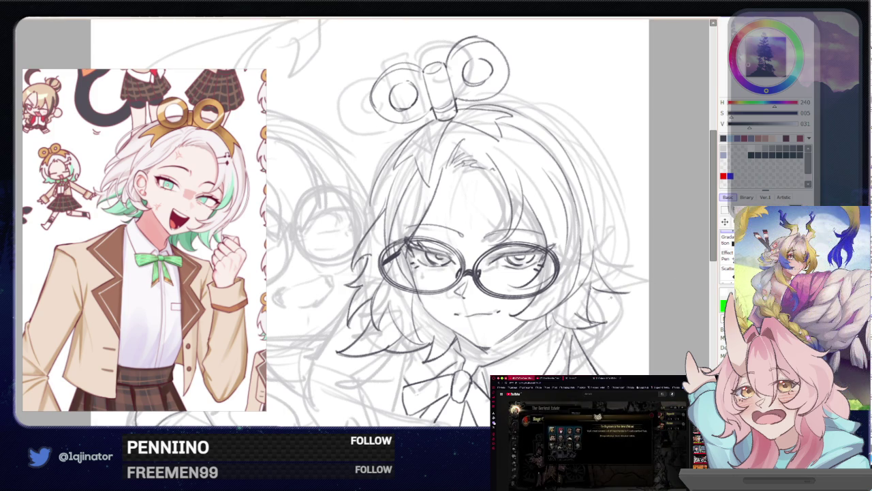
left_click_drag(507, 365, 512, 332)
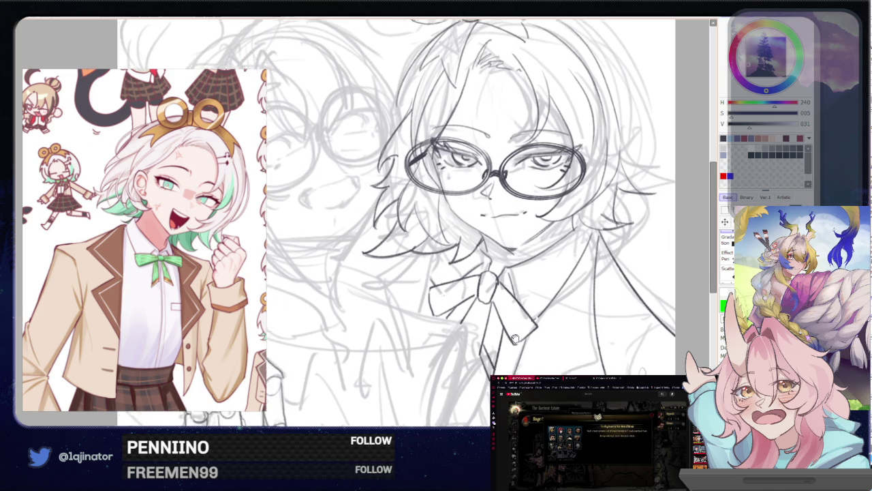
key("ctrl+minus")
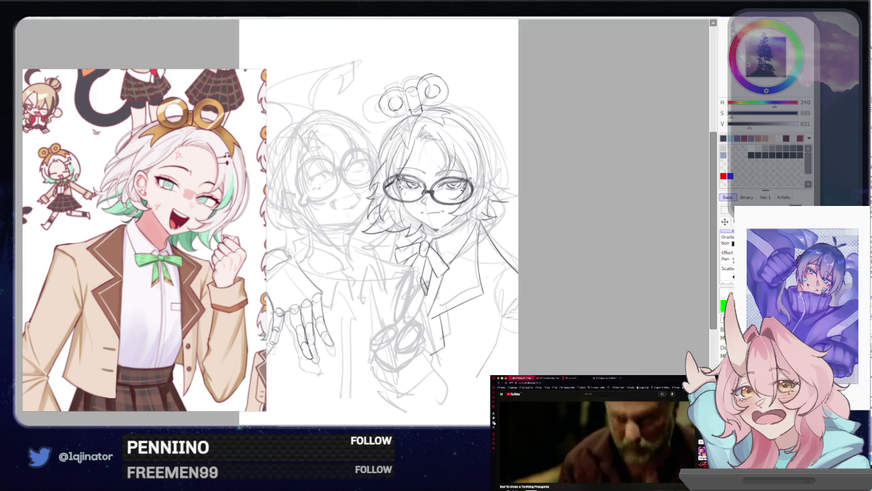
scroll(593, 433, "down", 5)
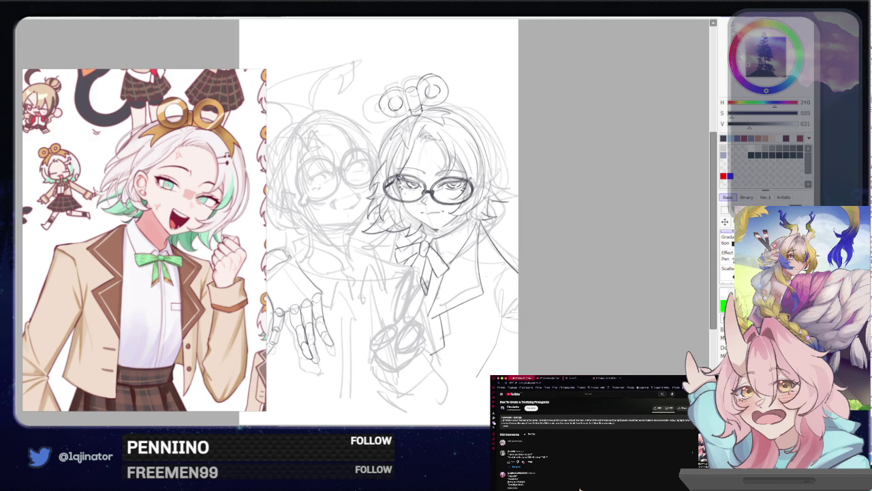
scroll(579, 488, "down", 3)
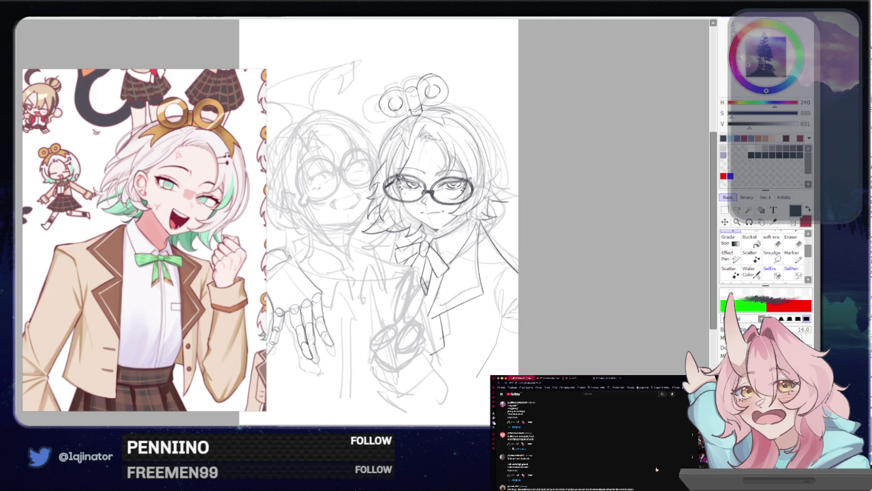
scroll(657, 469, "down", 2)
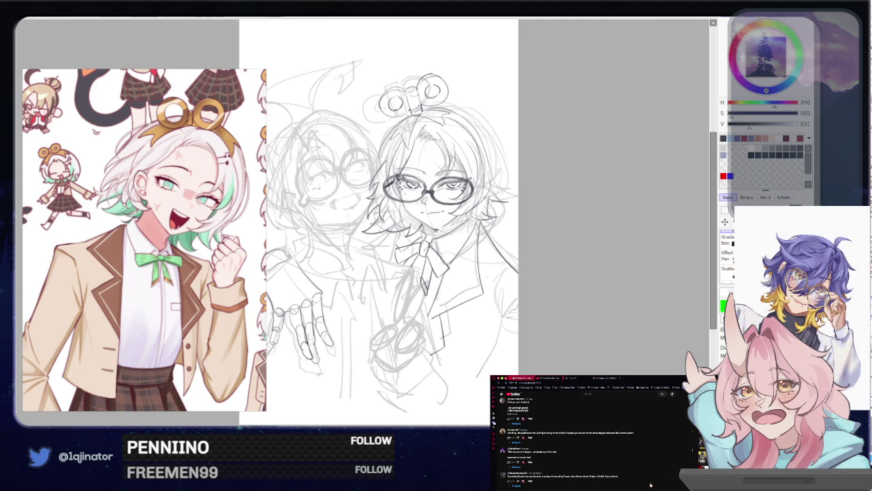
scroll(649, 483, "up", 10)
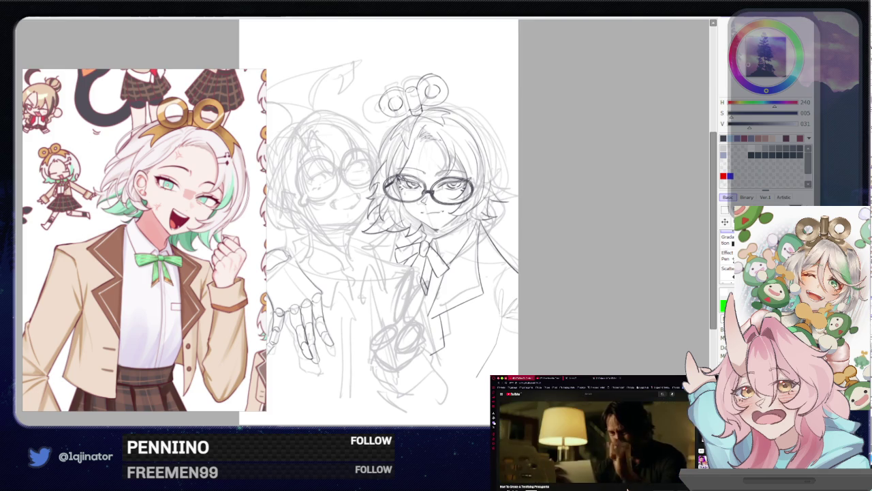
left_click_drag(381, 349, 430, 328)
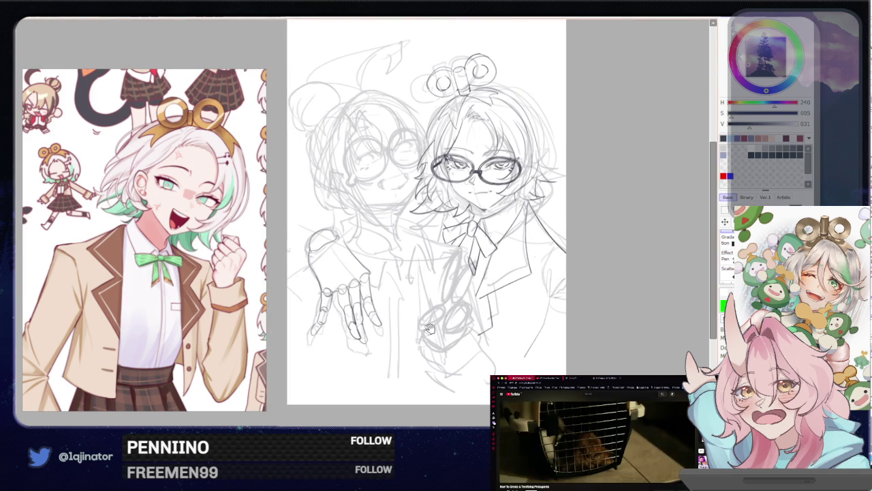
- Box-select the sketched open hand at lower left, scale it down, and deselect
left_click(727, 212)
mouse_move(308, 344)
left_mouse_down()
mouse_move(383, 229)
mouse_move(368, 238)
left_mouse_up()
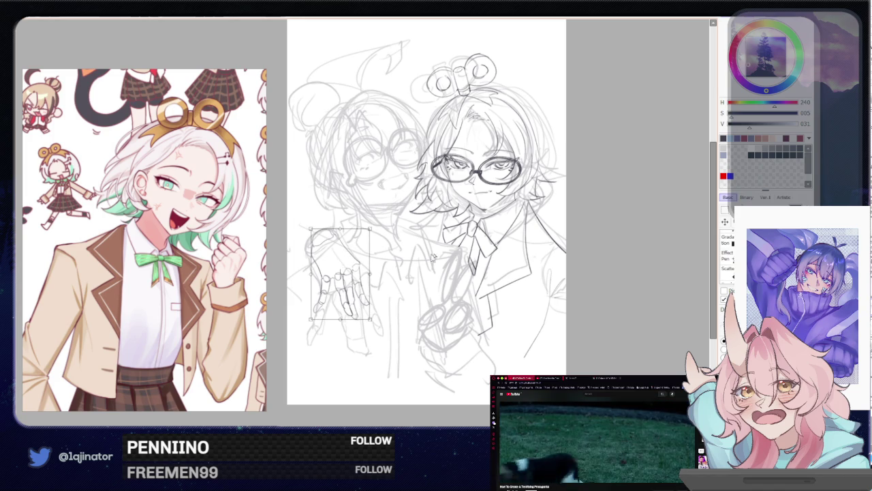
key("Return")
key("ctrl+d")
- Reposition the view and flip the canvas horizontally to check proportions
left_click_drag(569, 262, 549, 264)
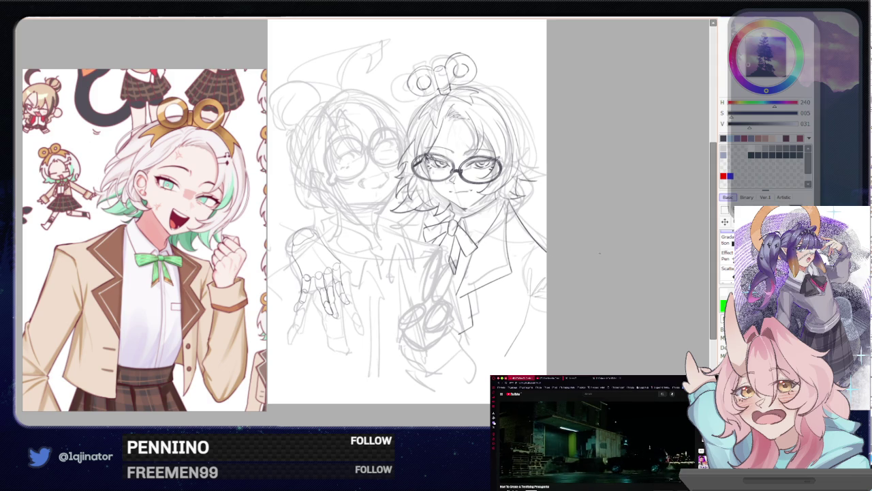
left_click_drag(572, 261, 550, 292)
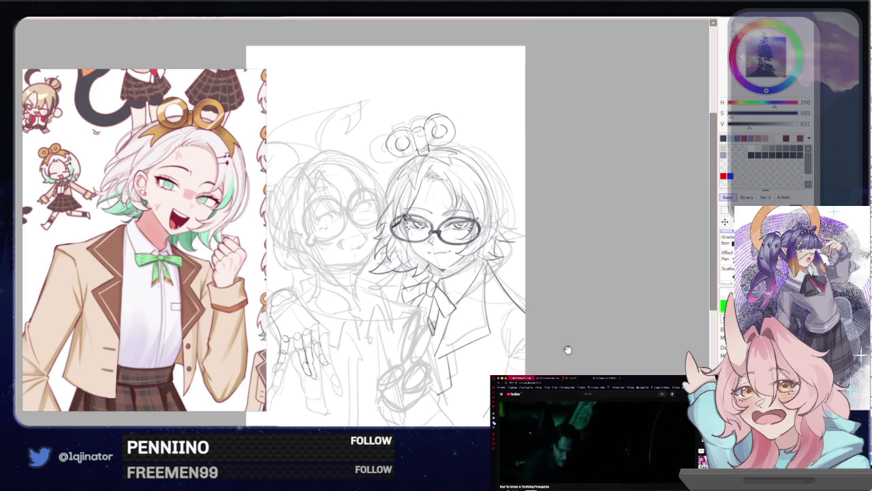
left_click_drag(568, 350, 567, 355)
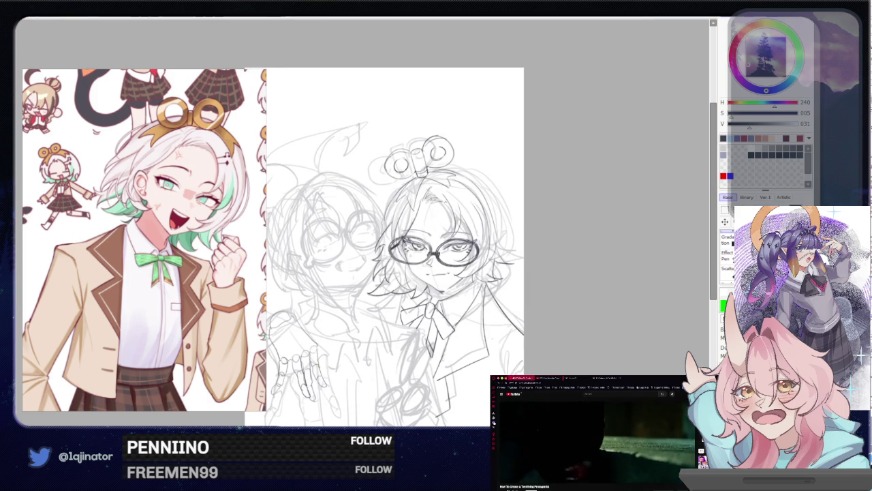
key("h")
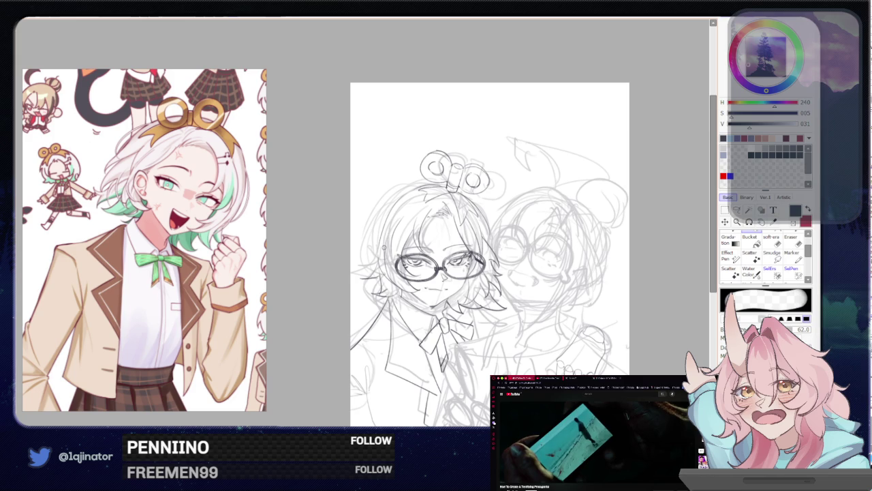
- Switch to the fine inking pen at brush size 14
key("e")
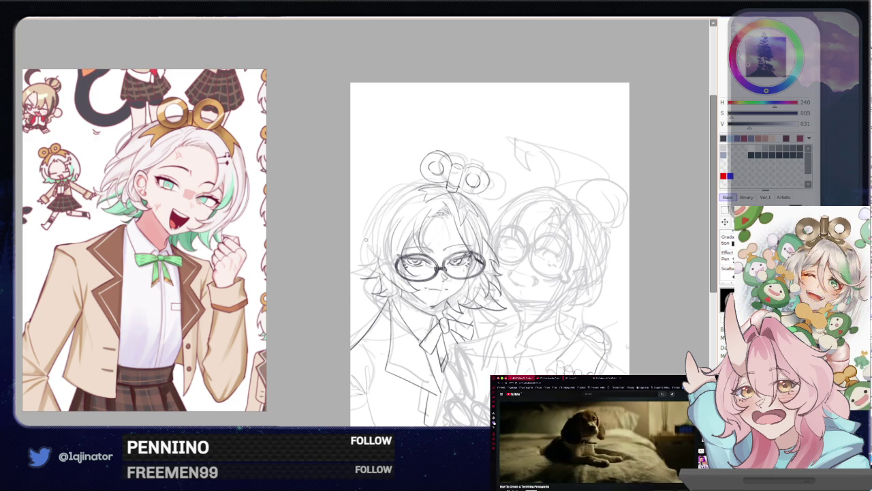
scroll(458, 237, "up", 2)
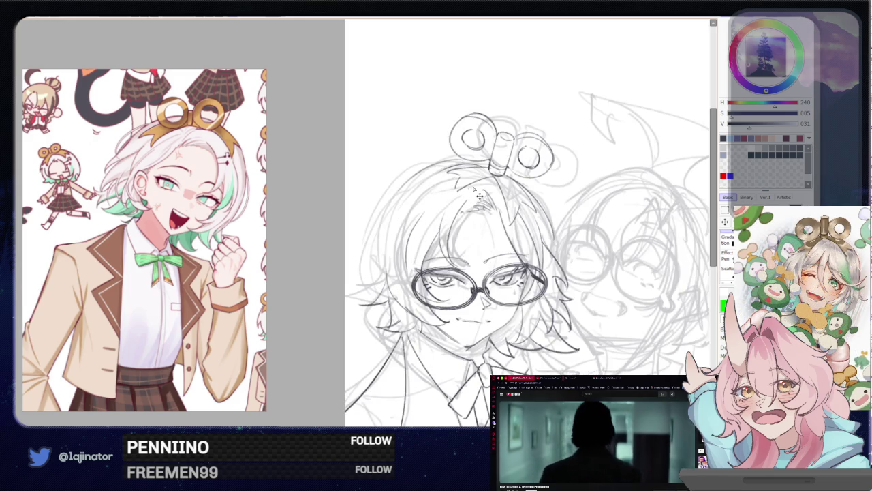
- Rotate and zoom onto the left face, then draw a hair strand beside the glasses
scroll(458, 237, "up", 2)
key("Delete")
key("Delete")
key("Delete")
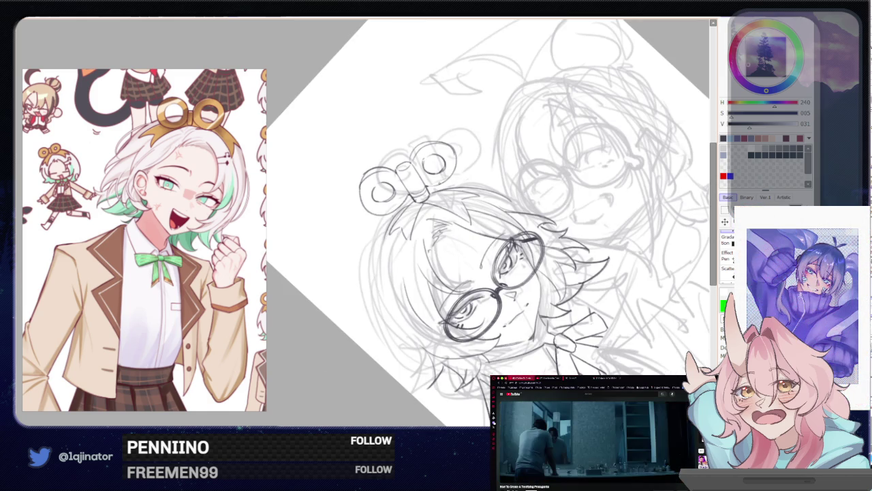
key("End")
key("End")
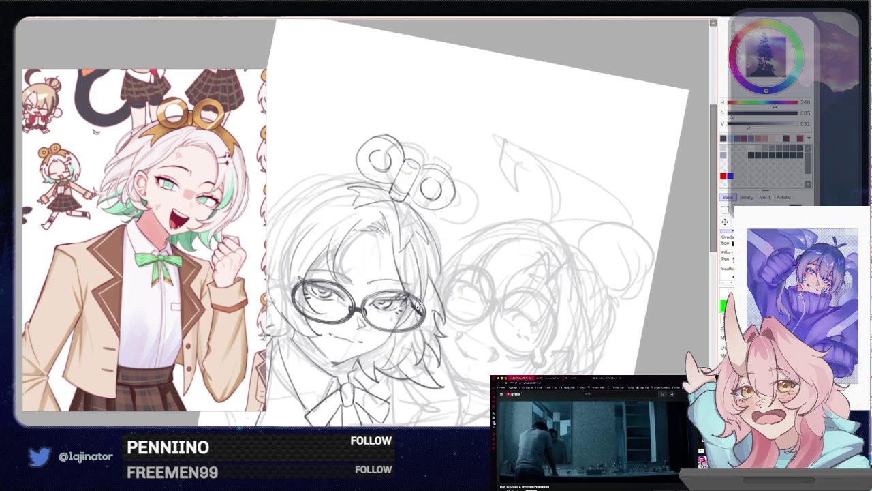
key("End")
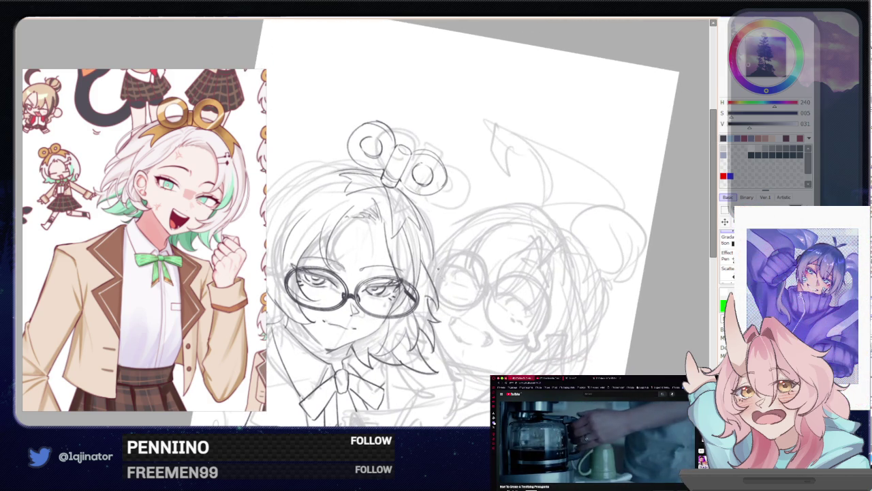
mouse_move(438, 268)
left_mouse_down()
mouse_move(353, 308)
mouse_move(362, 290)
left_mouse_up()
left_click_drag(387, 247, 381, 286)
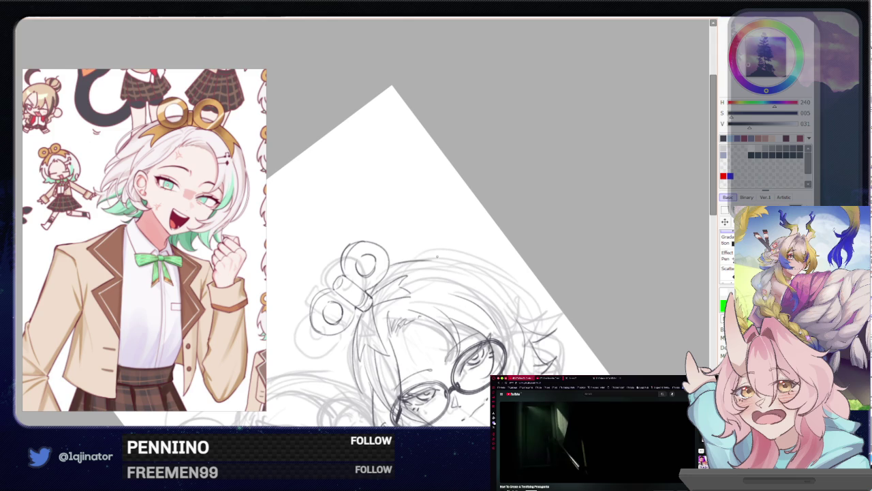
mouse_move(452, 254)
left_mouse_down()
mouse_move(394, 267)
mouse_move(368, 319)
mouse_move(387, 293)
left_mouse_up()
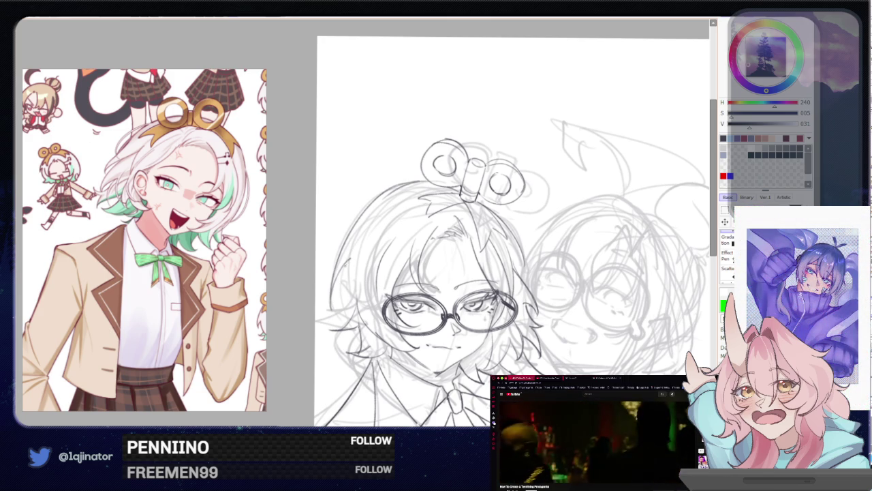
left_click_drag(345, 275, 329, 326)
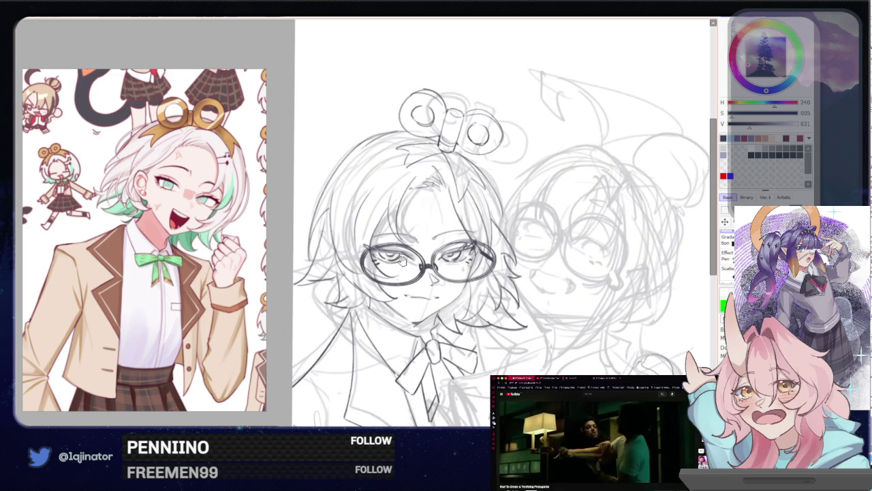
key("h")
left_click_drag(308, 91, 432, 91)
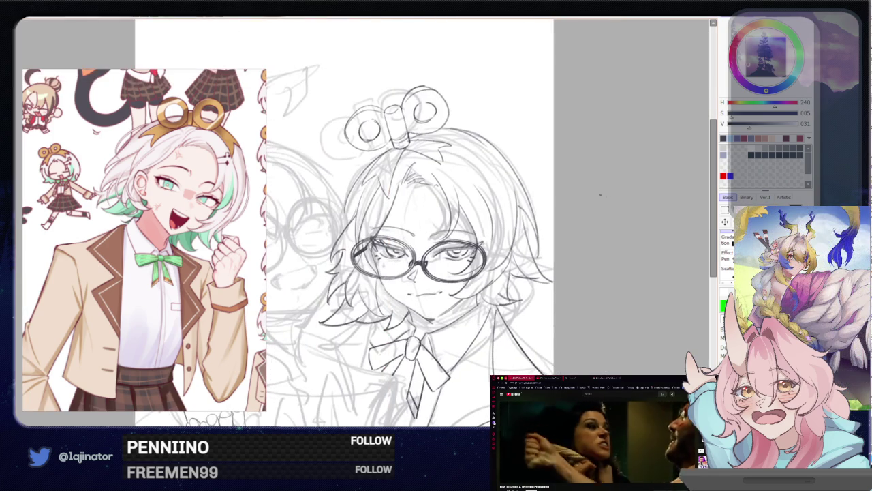
scroll(553, 252, "up", 1)
scroll(553, 253, "down", 2)
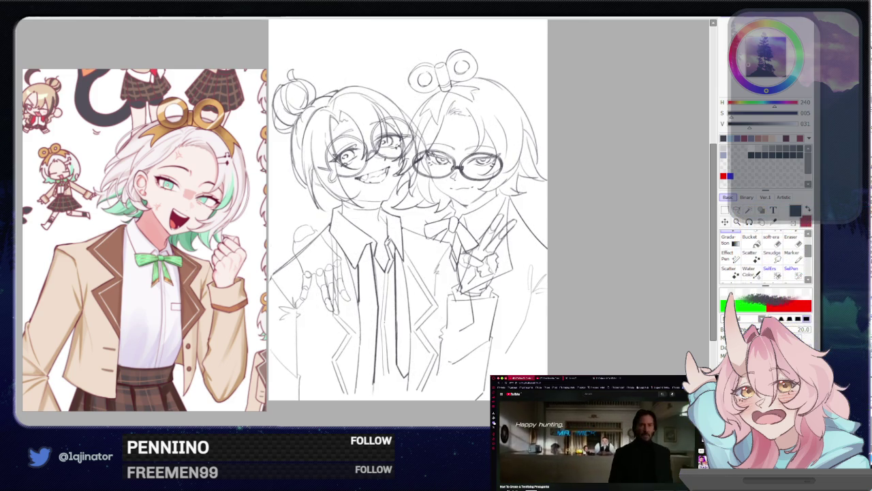
mouse_move(586, 307)
left_mouse_down()
mouse_move(555, 364)
mouse_move(555, 343)
mouse_move(557, 352)
mouse_move(559, 345)
mouse_move(526, 354)
left_mouse_up()
scroll(526, 353, "up", 3)
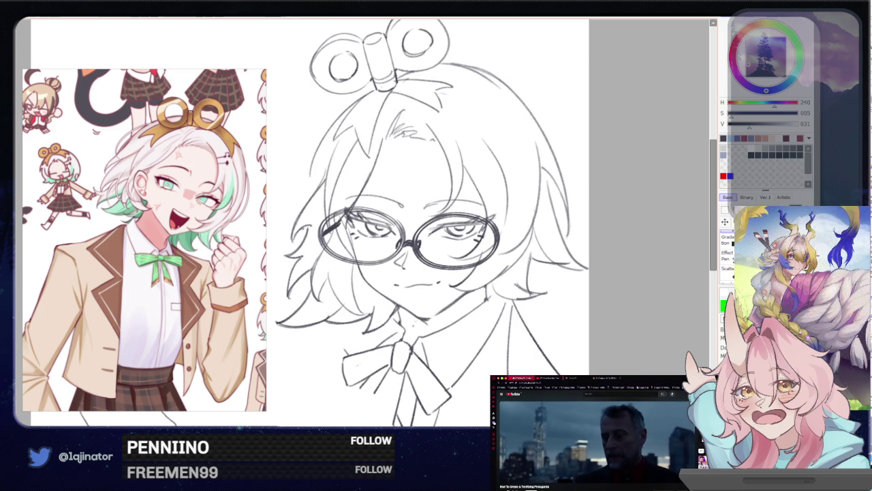
- Raise the brush to size 13 and retry a bold stroke along the left lens rim
left_click_drag(445, 267, 444, 328)
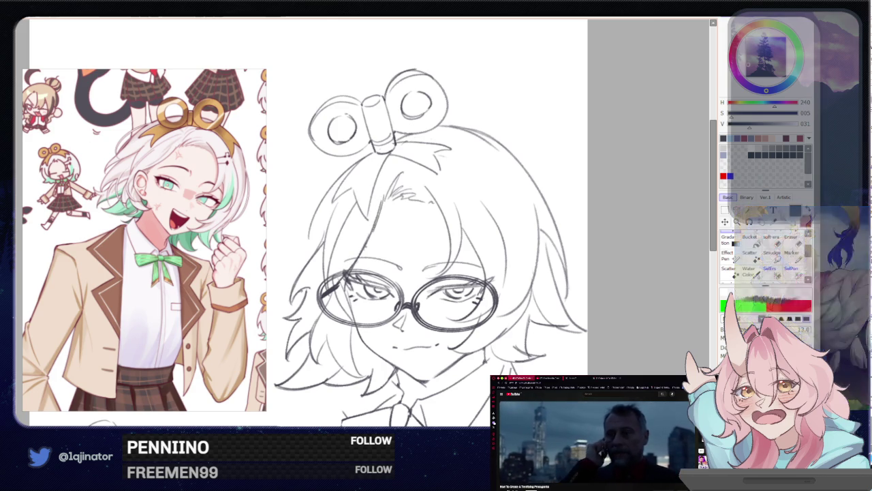
key("bracketleft")
key("bracketright")
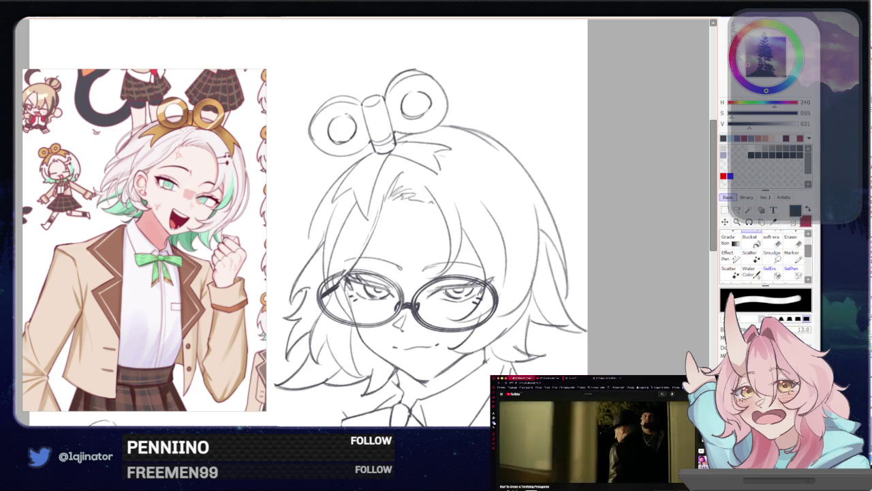
left_click_drag(380, 199, 343, 275)
key("ctrl+z")
left_click_drag(381, 199, 347, 272)
left_click_drag(382, 200, 349, 267)
key("ctrl+z")
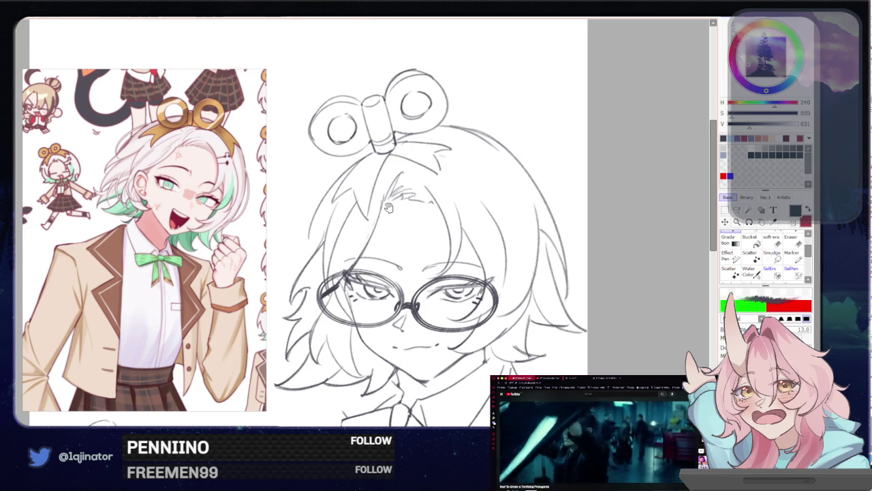
- Reselect the inking pen and mirror the canvas to check the face
left_click_drag(436, 273, 445, 264)
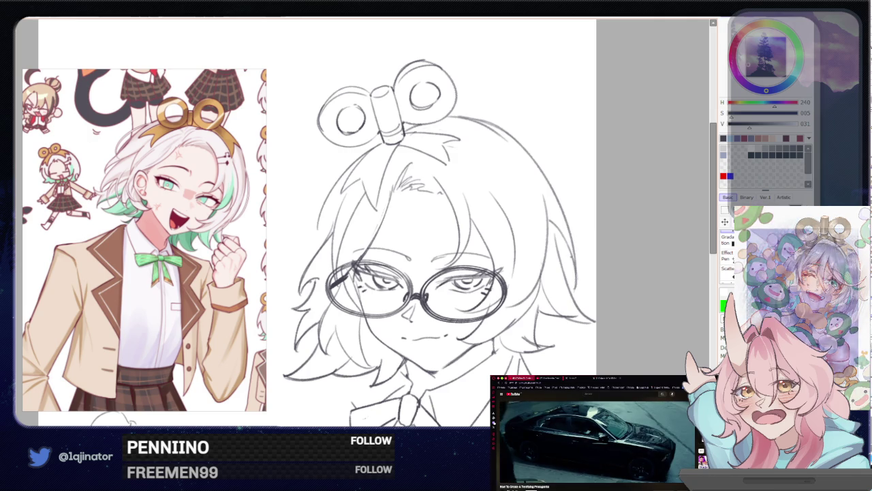
left_click_drag(639, 253, 632, 251)
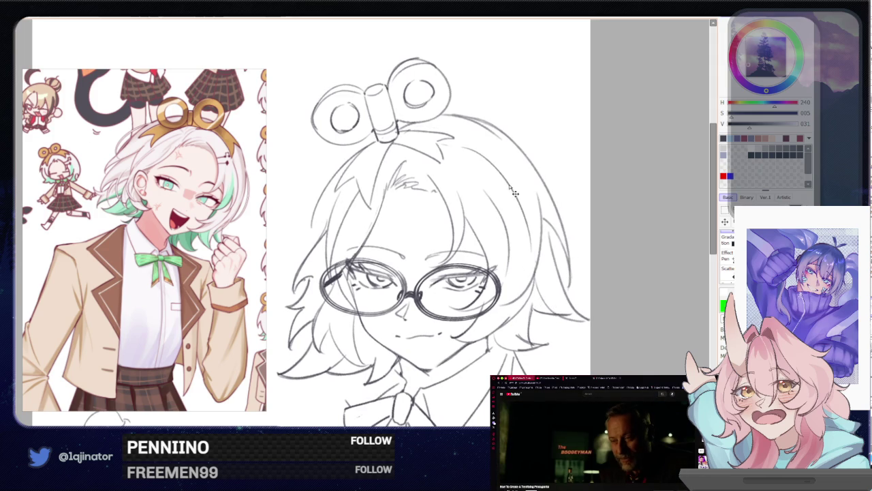
left_click_drag(515, 193, 582, 220)
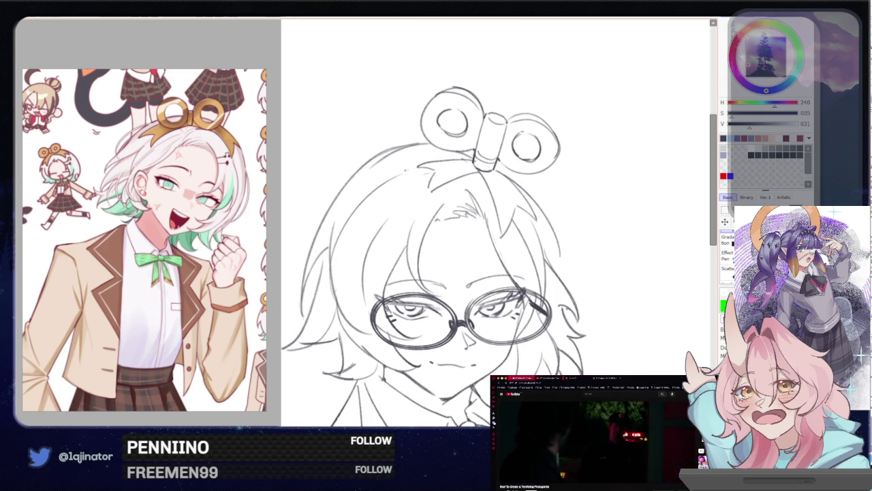
key("e")
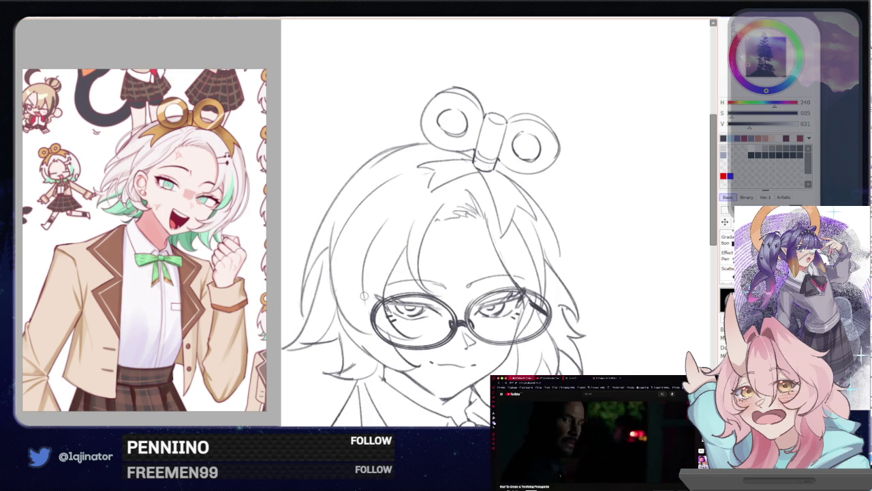
left_click_drag(395, 208, 375, 192)
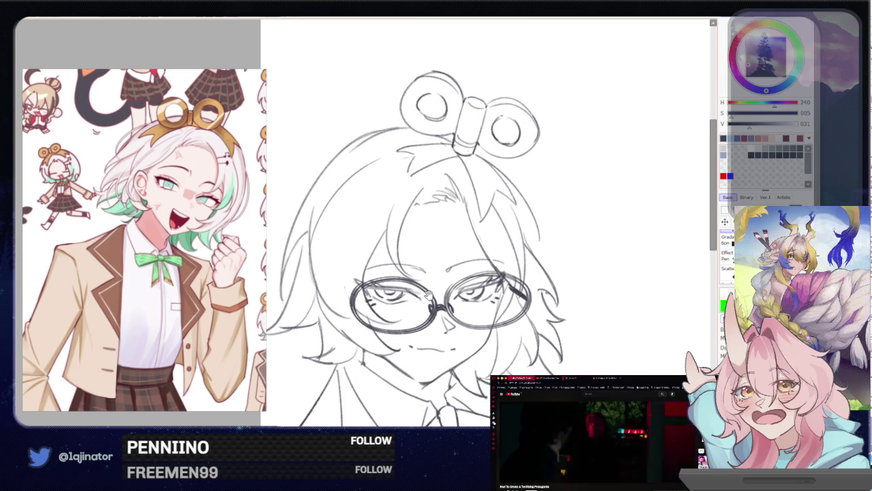
key("h")
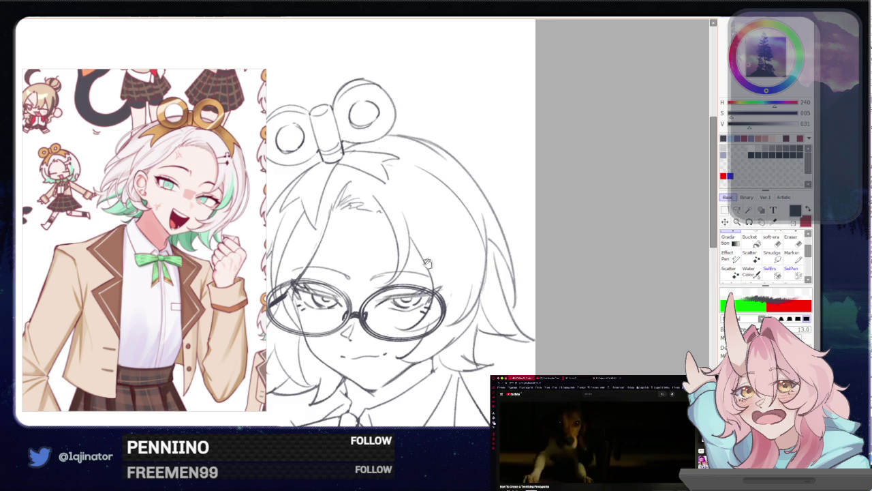
left_click_drag(573, 259, 654, 286)
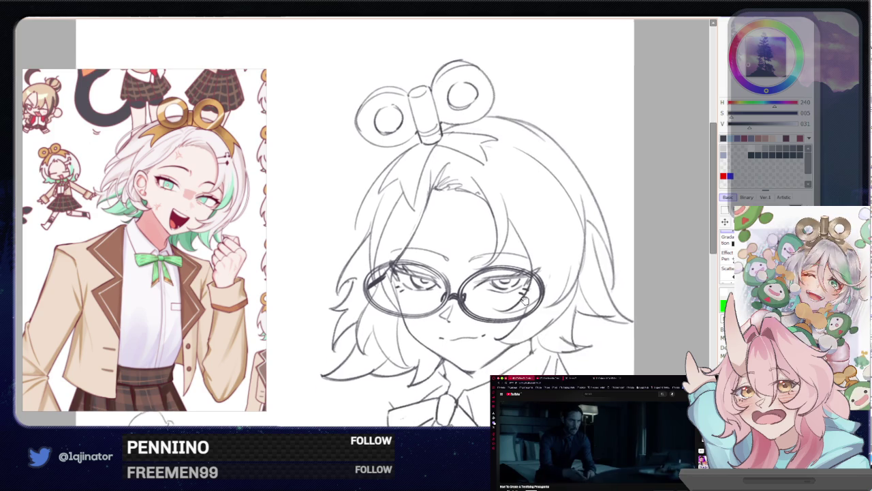
- Zoom out and bring the sketched hand into view
scroll(508, 349, "down", 2)
scroll(508, 361, "down", 2)
scroll(546, 340, "down", 2)
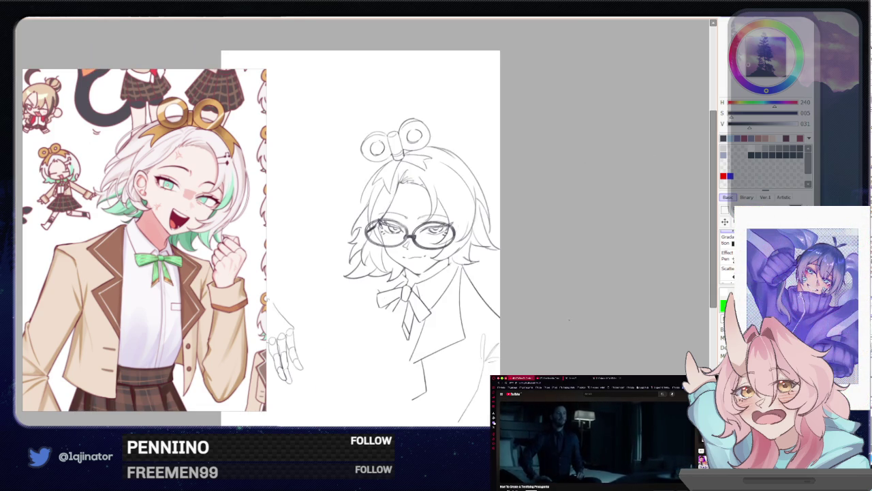
mouse_move(545, 341)
left_mouse_down()
mouse_move(553, 310)
mouse_move(634, 300)
left_mouse_up()
scroll(354, 273, "up", 2)
scroll(335, 325, "up", 2)
scroll(335, 325, "up", 1)
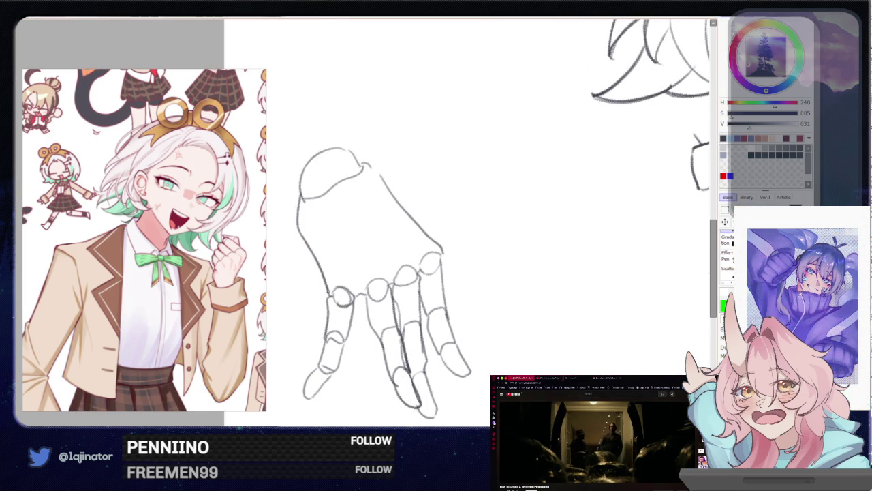
- Outline the thumb and add diagonal tendon strokes across the back of the hand
left_click_drag(329, 291, 326, 334)
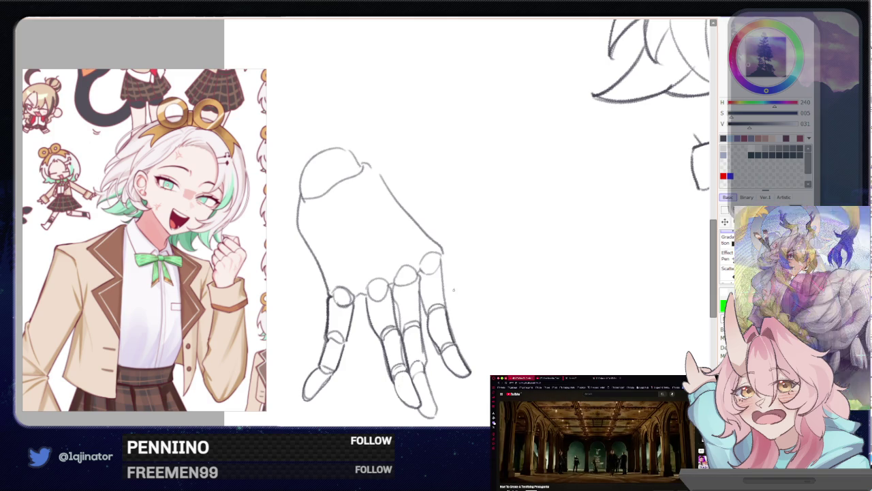
left_click_drag(442, 284, 444, 302)
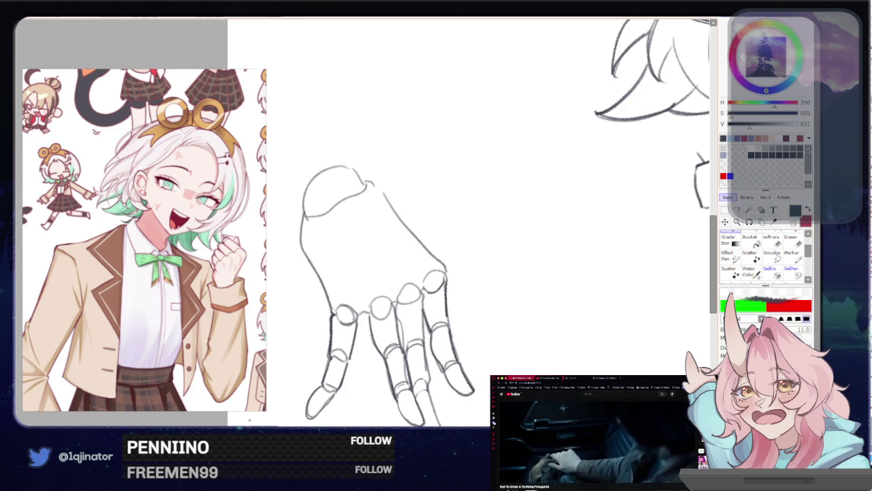
left_click_drag(350, 232, 420, 291)
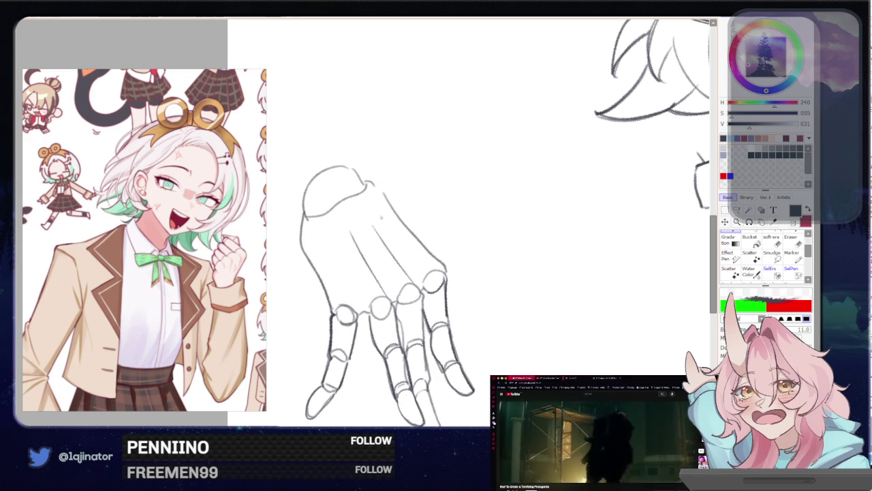
left_click_drag(380, 215, 446, 277)
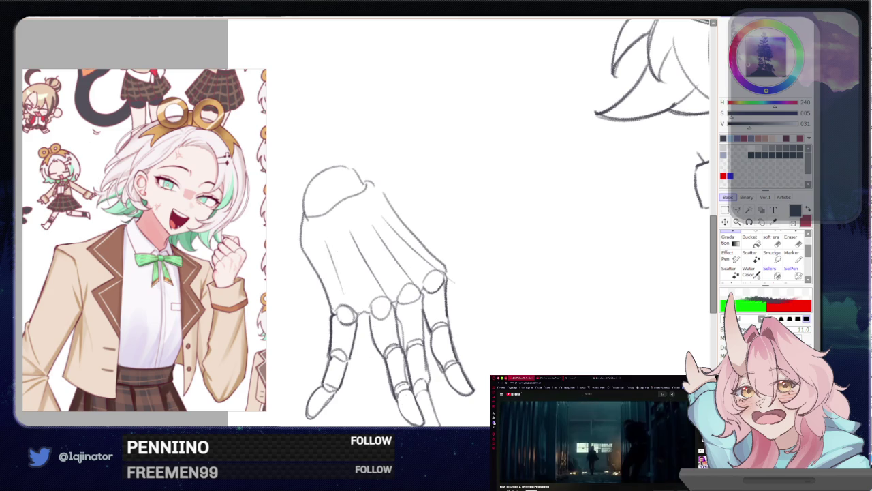
scroll(367, 225, "down", 2)
scroll(363, 228, "down", 1)
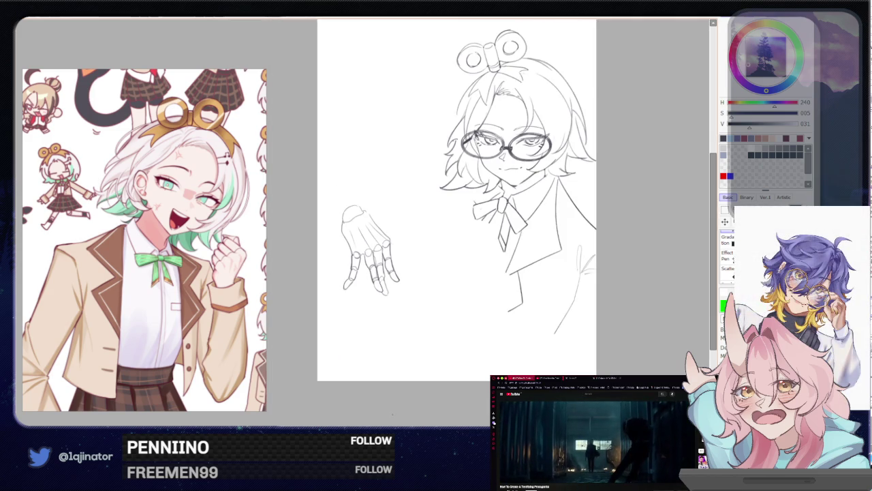
- Zoom in to add knuckle and fingertip detail to the hand, then zoom back out
scroll(341, 239, "up", 2)
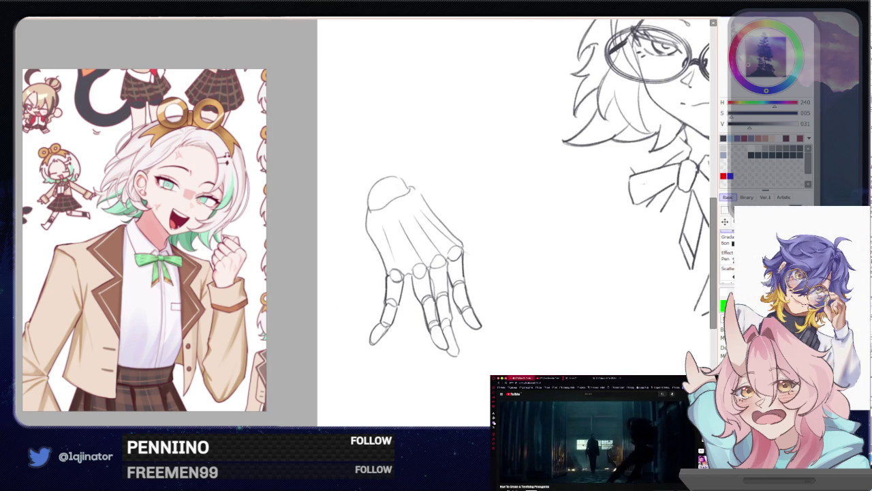
scroll(361, 235, "up", 1)
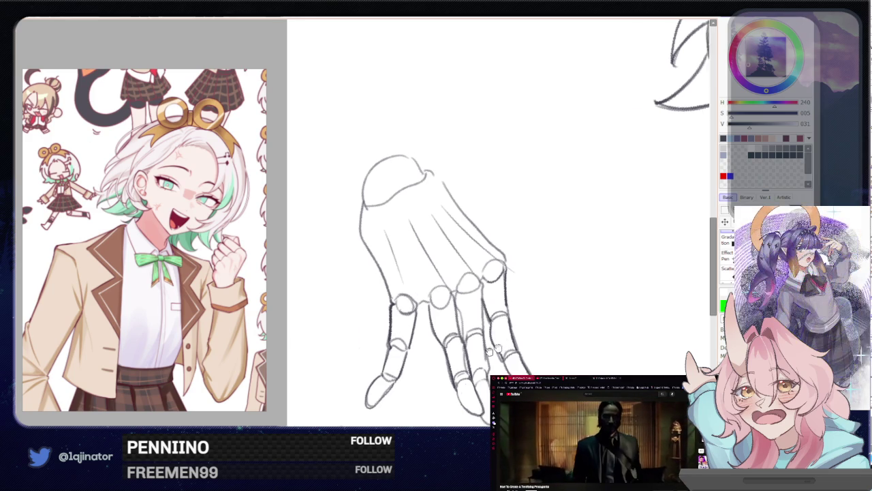
left_click_drag(443, 272, 392, 303)
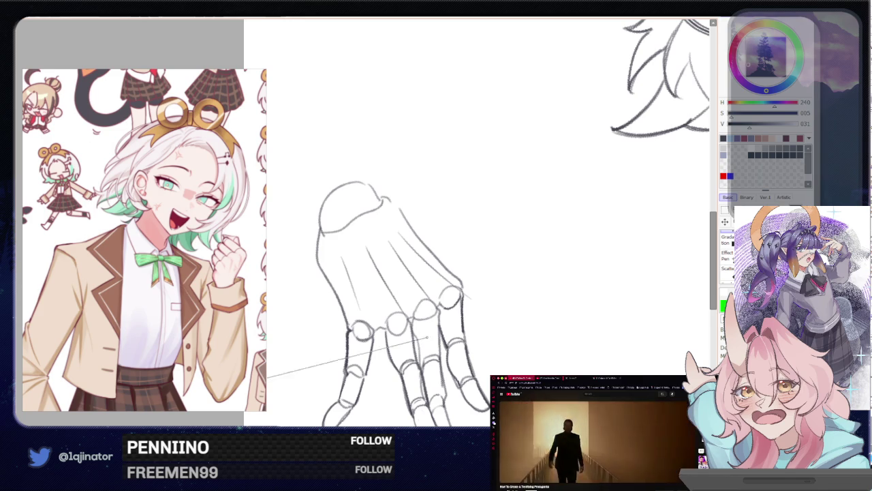
scroll(417, 399, "down", 3)
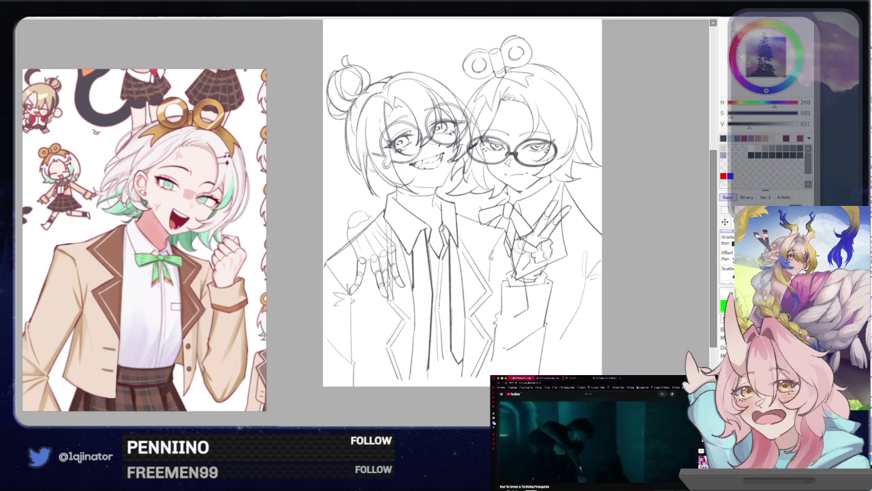
left_click(725, 216)
scroll(380, 211, "up", 3)
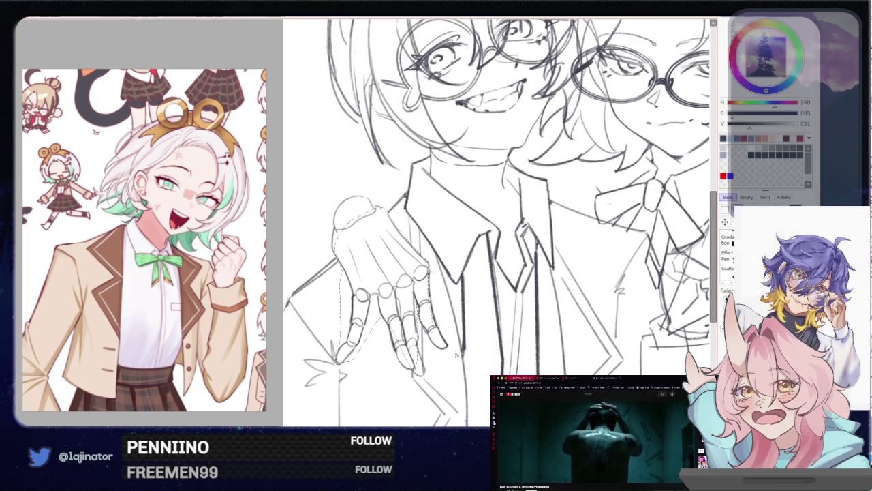
scroll(377, 222, "down", 3)
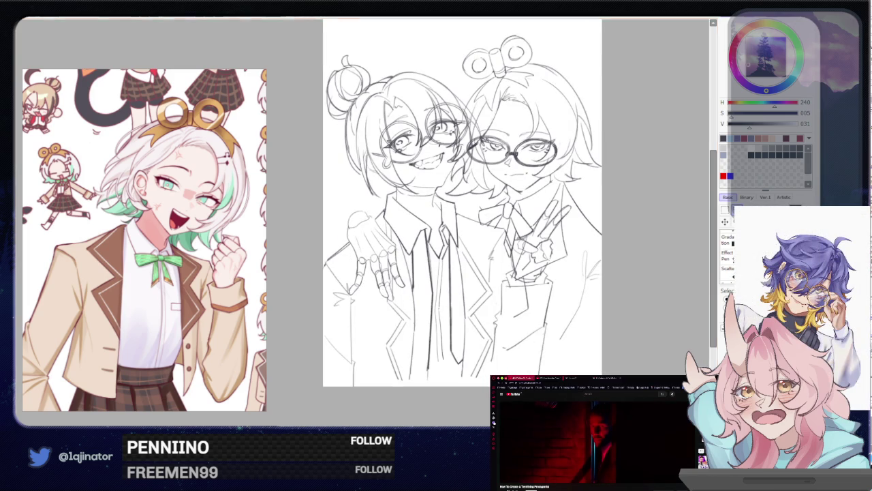
scroll(366, 229, "up", 3)
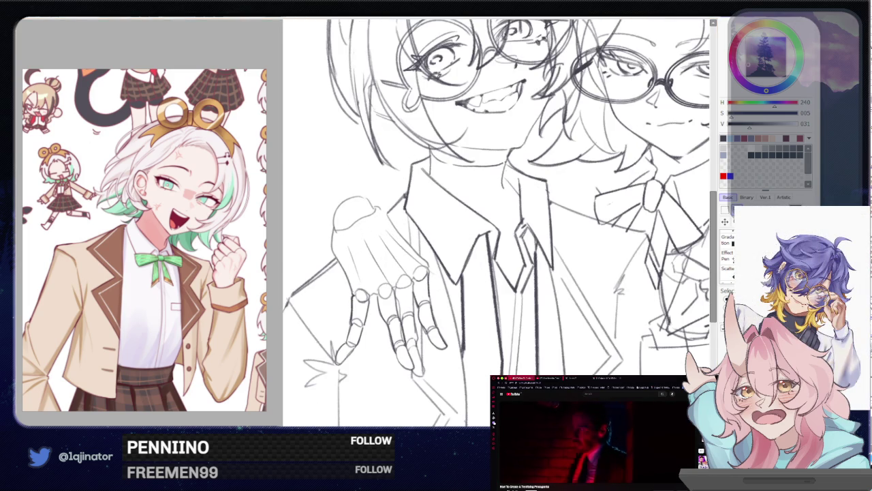
key("n")
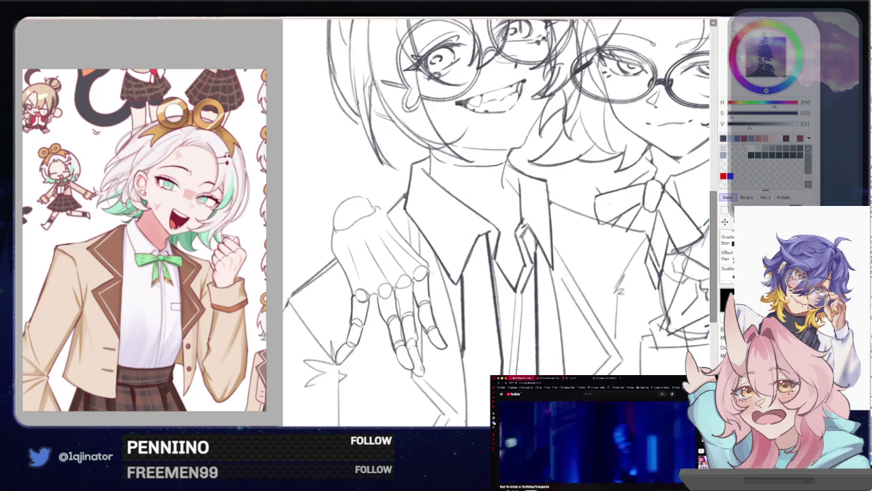
scroll(421, 368, "down", 2)
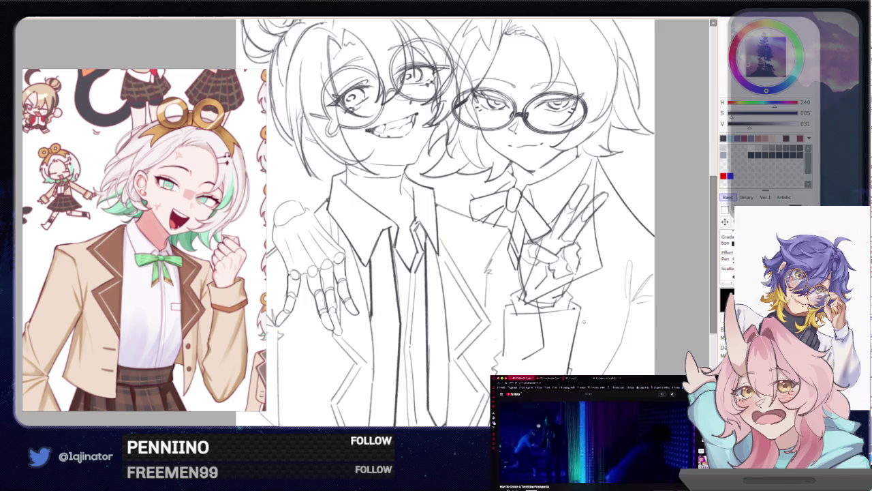
left_click_drag(422, 225, 372, 240)
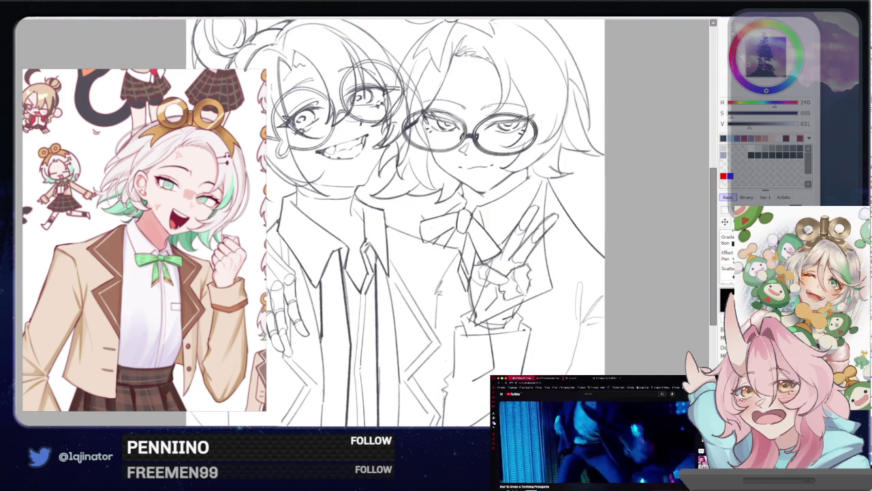
scroll(500, 287, "up", 1)
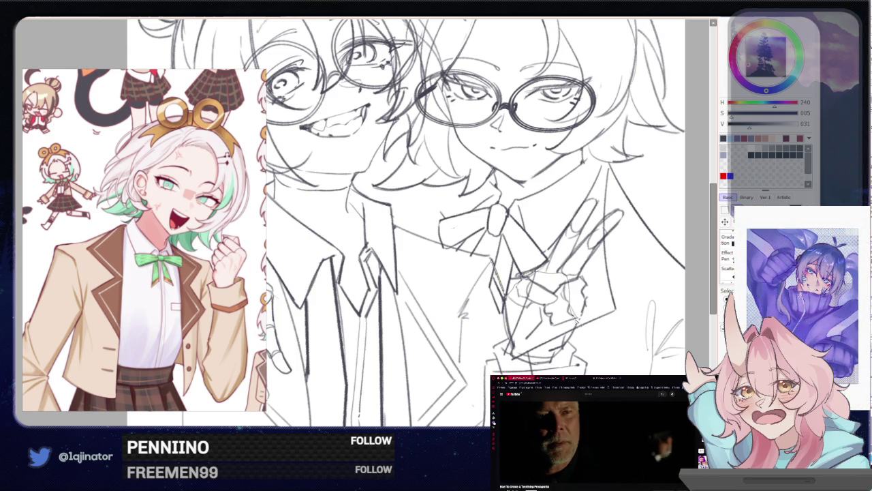
key("ctrl+minus")
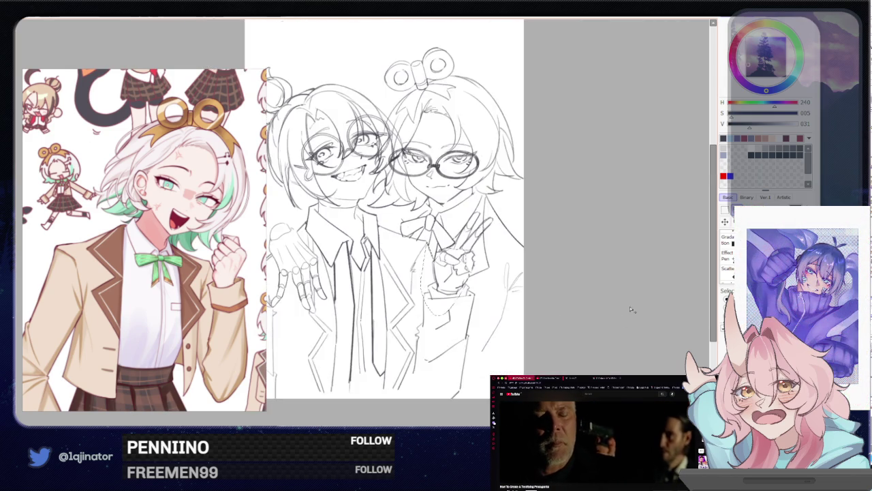
key("ctrl+plus")
left_click_drag(578, 298, 543, 314)
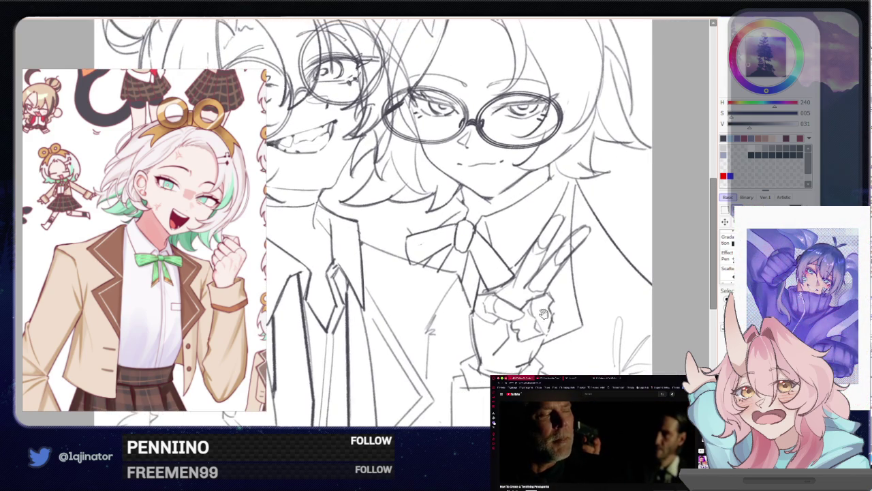
key("ctrl+z")
key("ctrl+y")
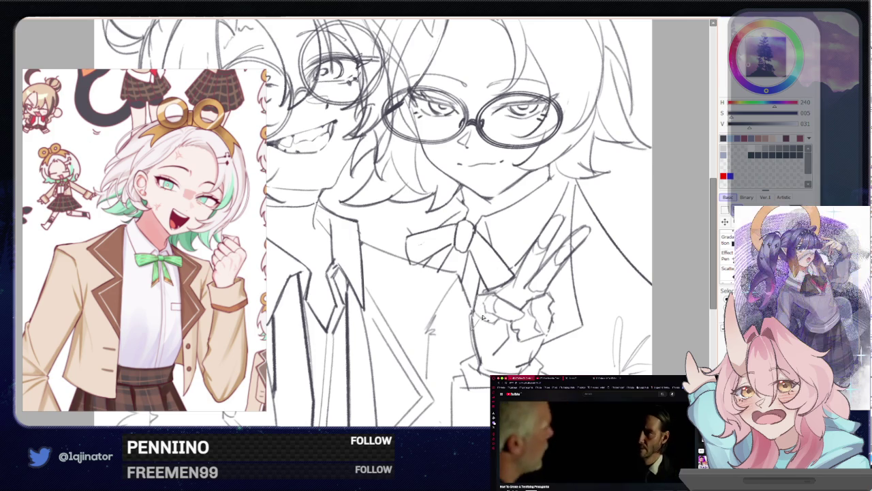
key("ctrl+minus")
key("ctrl+plus")
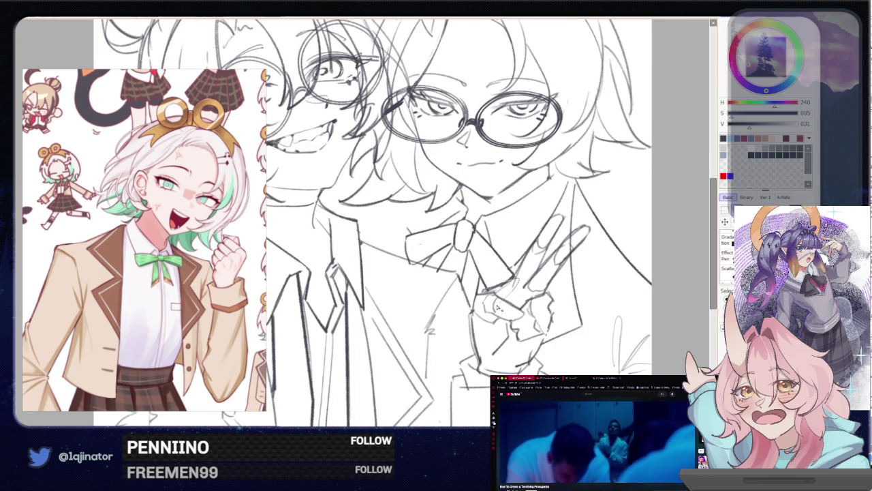
key("ctrl+minus")
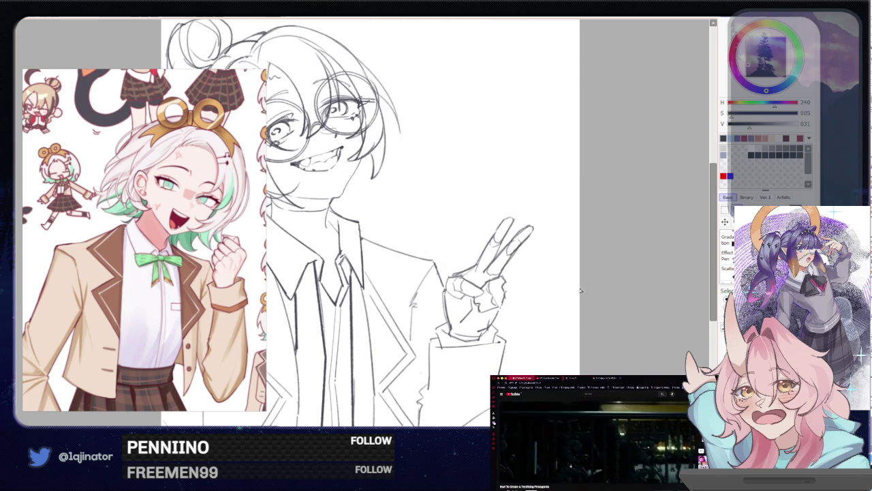
scroll(599, 239, "down", 3)
left_click_drag(477, 276, 569, 271)
key("ctrl+minus")
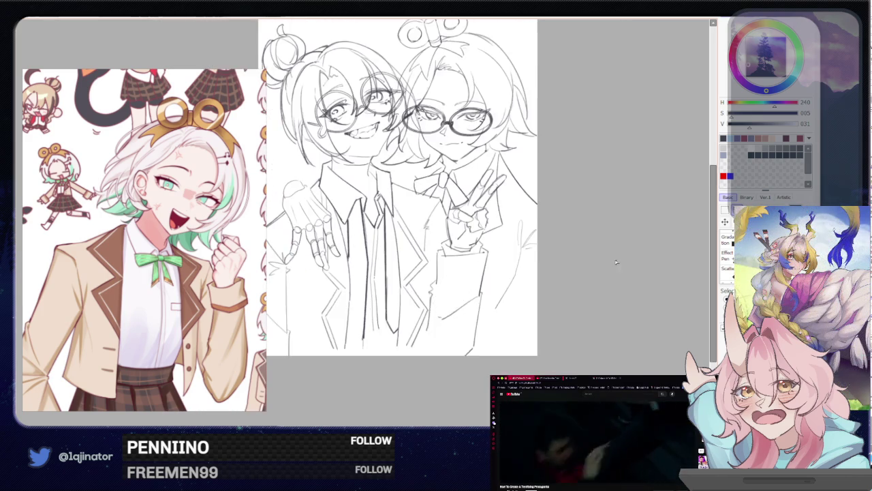
key("ctrl+minus")
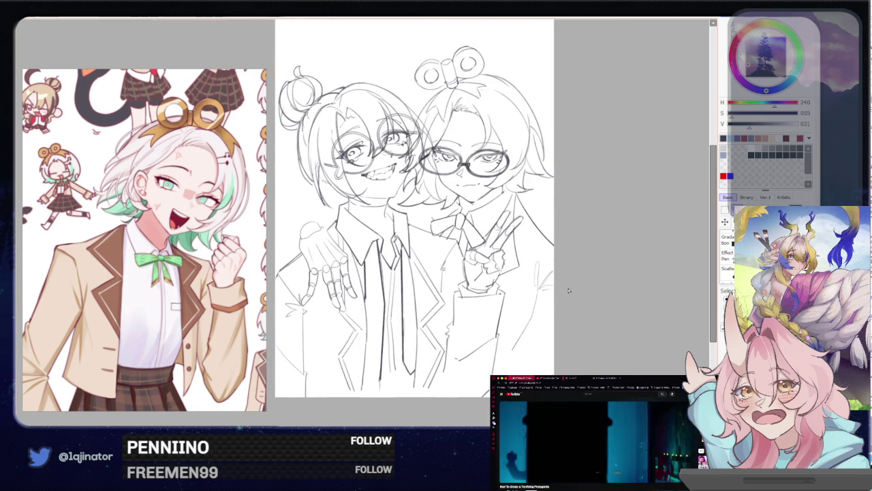
left_click_drag(551, 289, 618, 290)
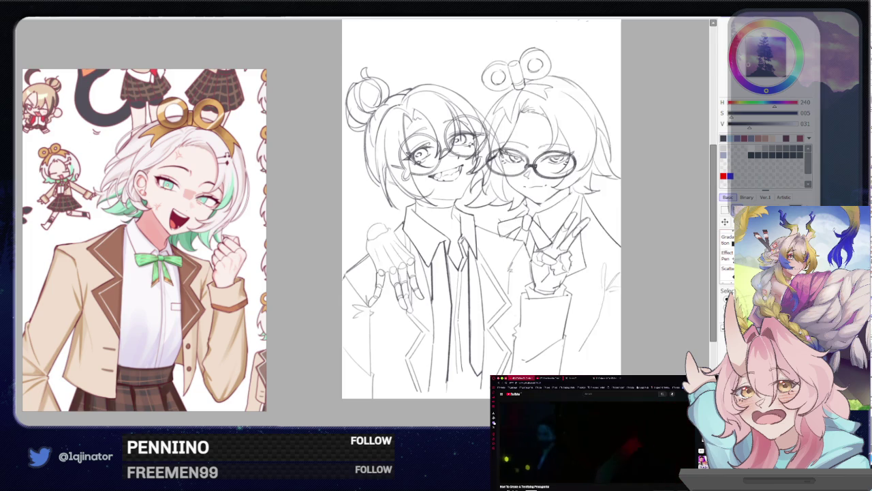
key("ctrl+plus")
left_click_drag(440, 276, 462, 325)
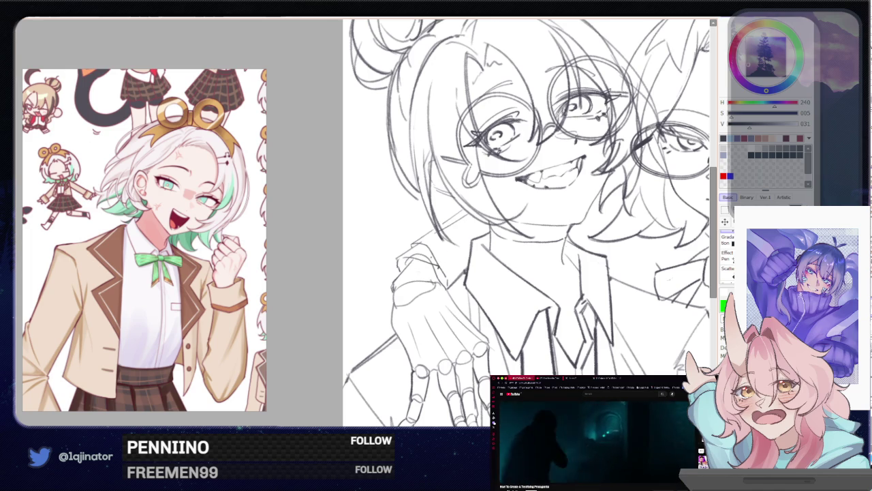
key("x")
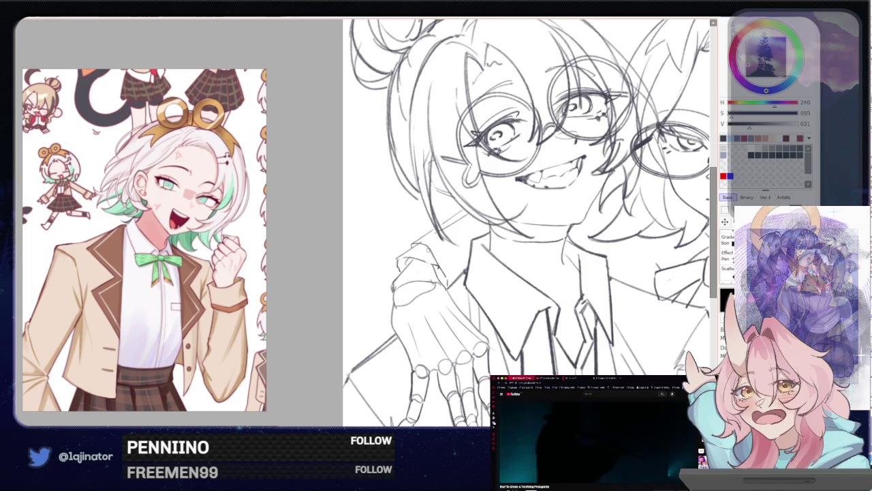
key("x")
key("x")
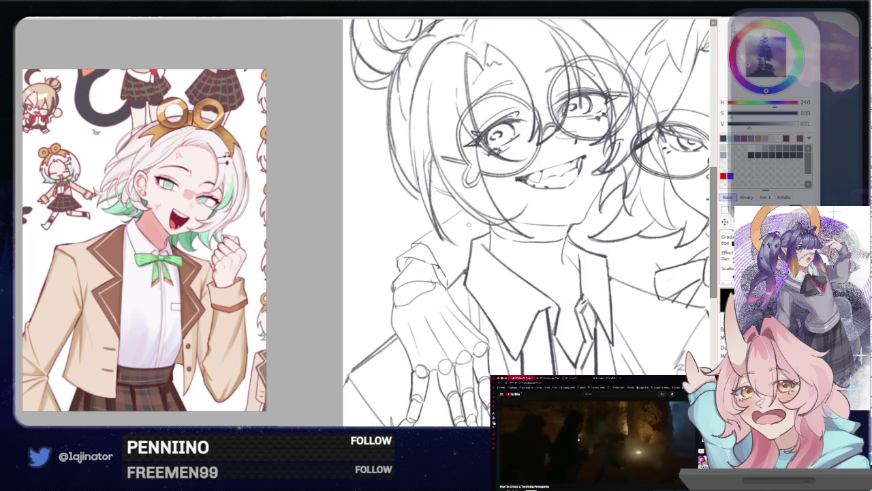
scroll(362, 222, "down", 3)
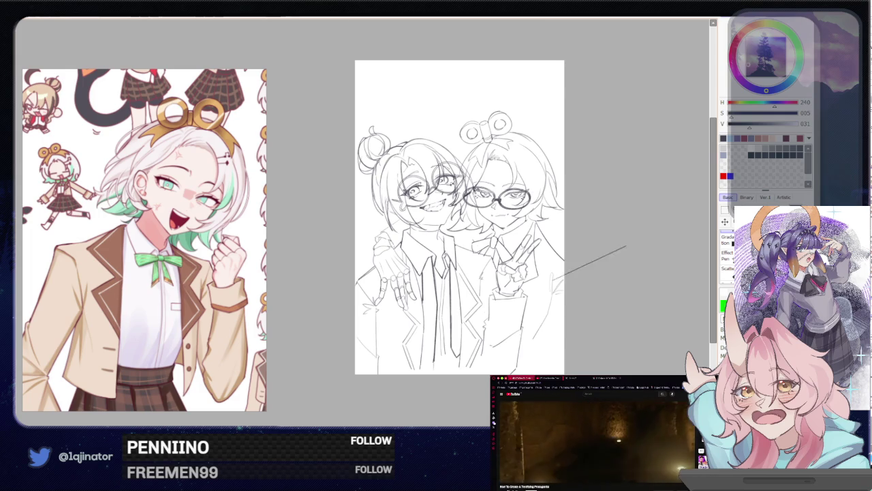
- Check the brush size and sketch a line along the left character's shoulder
scroll(623, 273, "up", 3)
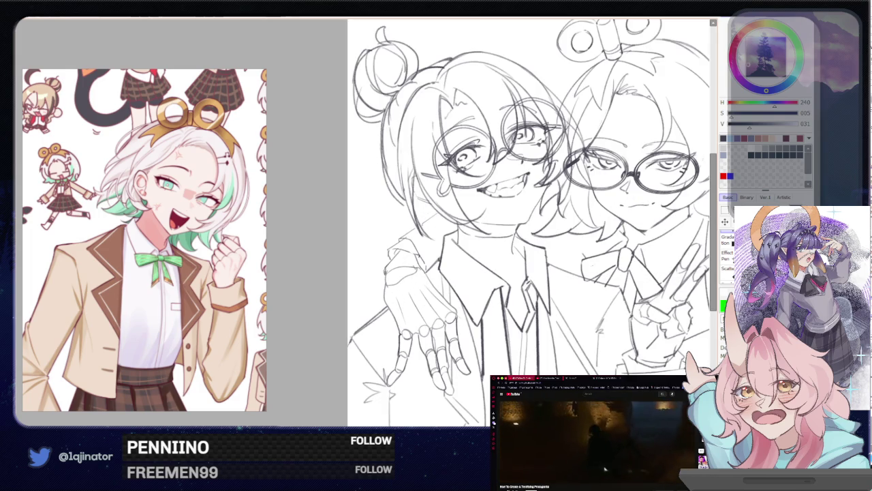
key("bracketleft")
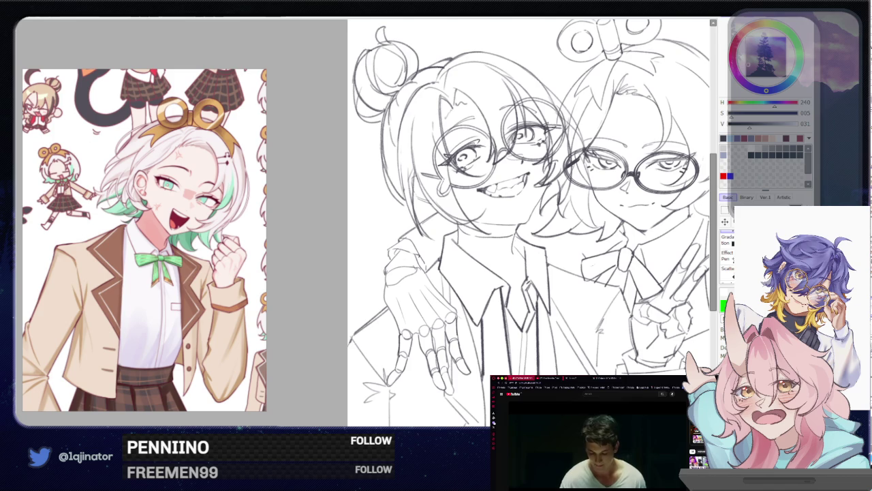
scroll(589, 443, "down", 5)
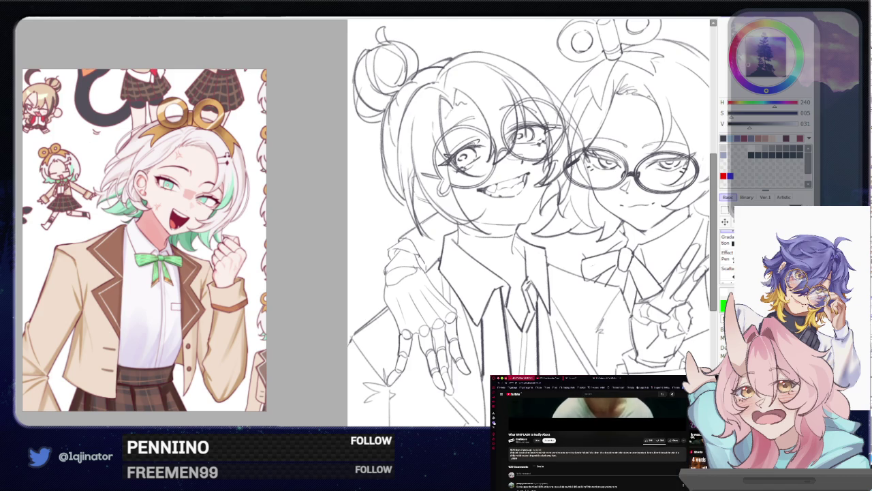
scroll(589, 443, "up", 5)
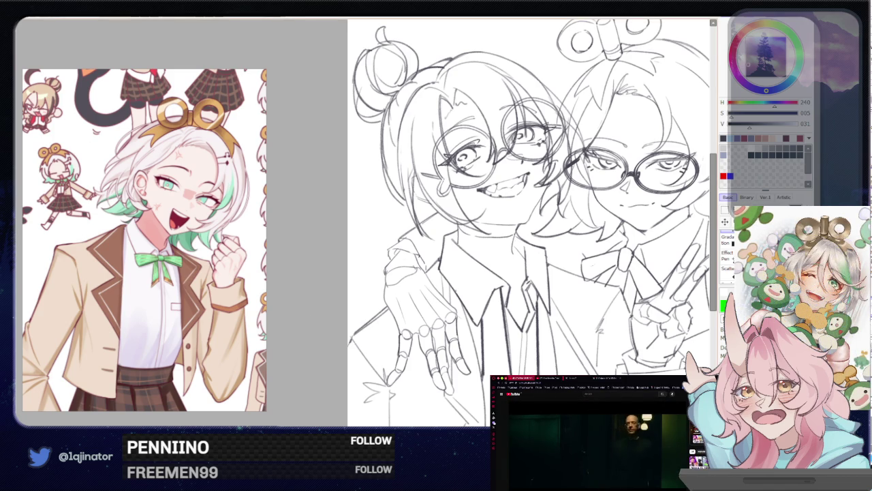
scroll(358, 232, "up", 2)
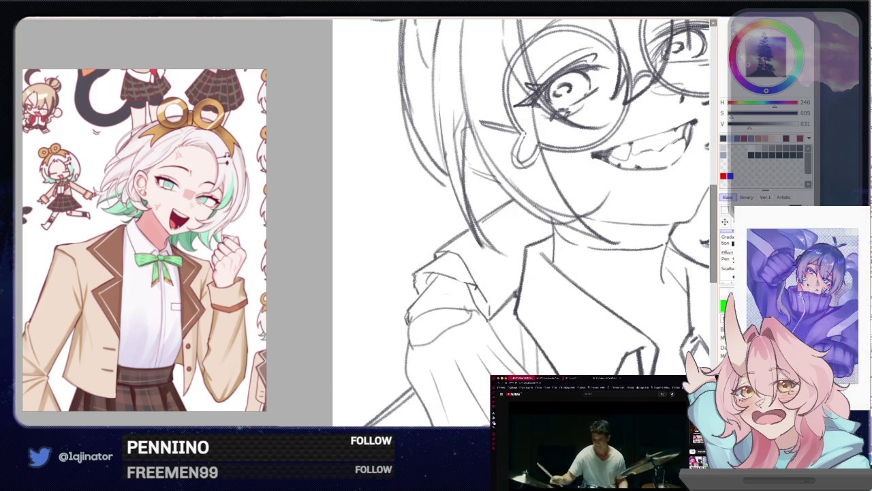
left_click_drag(466, 281, 417, 276)
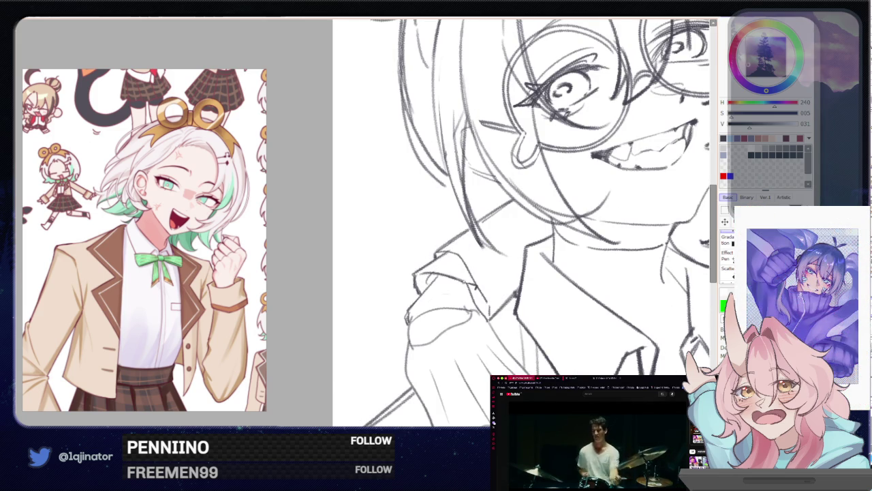
- Undo the recent strokes around the hand and chin, then mirror the canvas to check
scroll(534, 289, "down", 5)
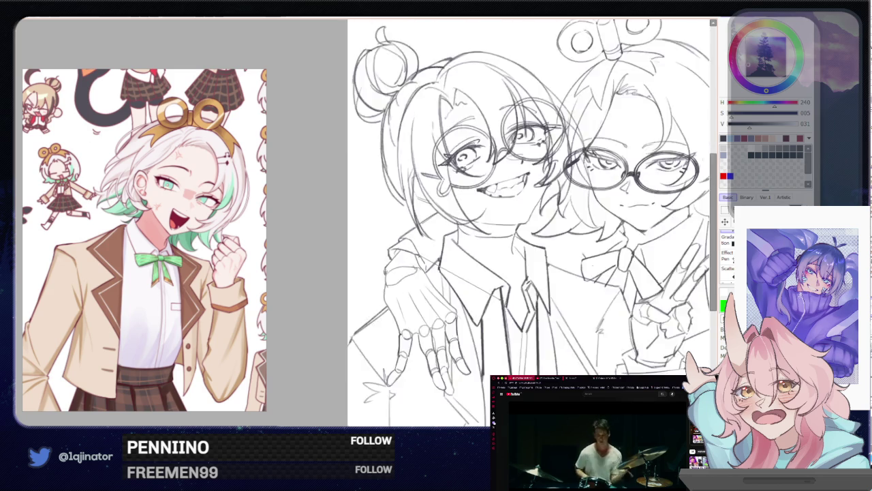
left_click_drag(584, 300, 577, 278)
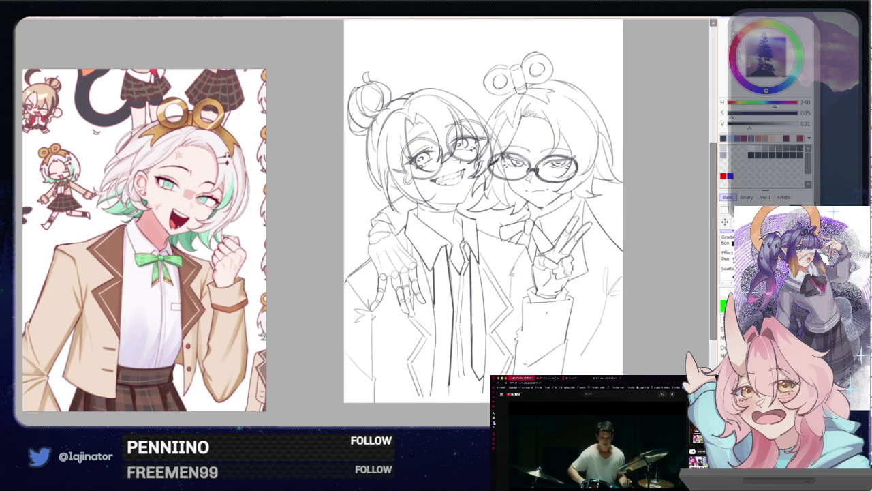
scroll(549, 318, "up", 2)
scroll(550, 317, "up", 2)
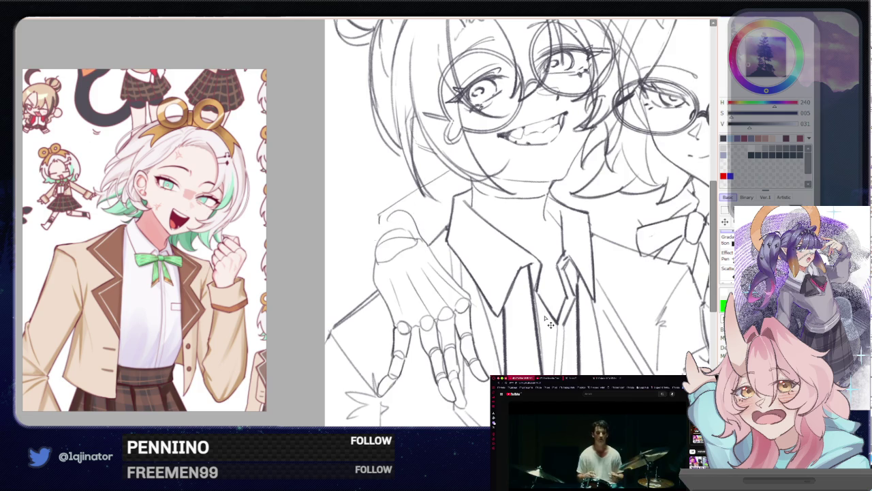
key("ctrl+z")
key("ctrl+z")
key("ctrl+z")
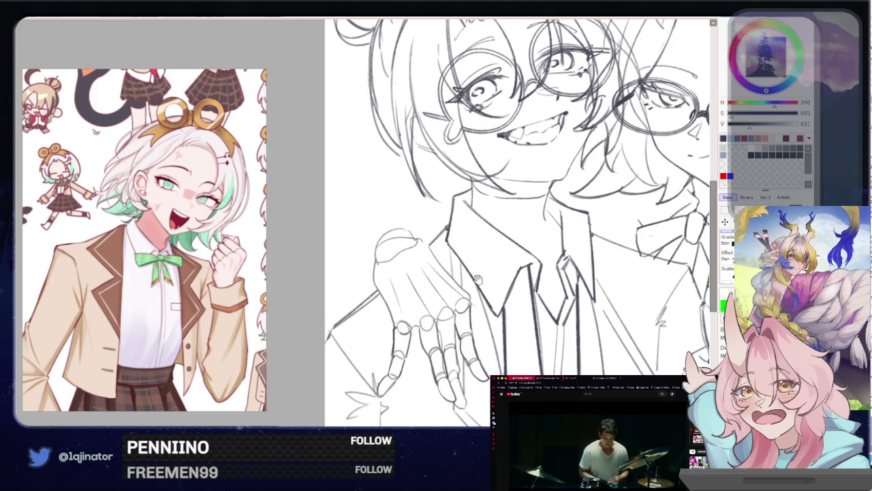
key("h")
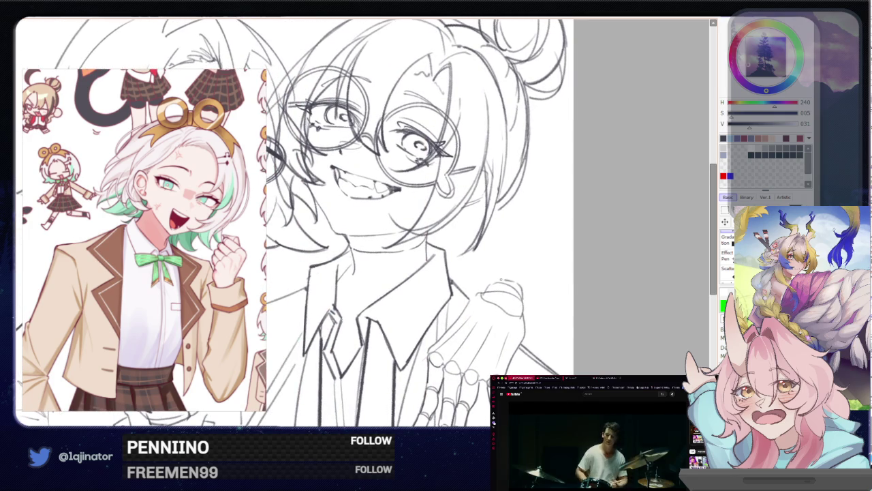
- Touch up lines near the shoulder and resting fingers, then zoom out to the whole canvas
left_click_drag(502, 280, 460, 282)
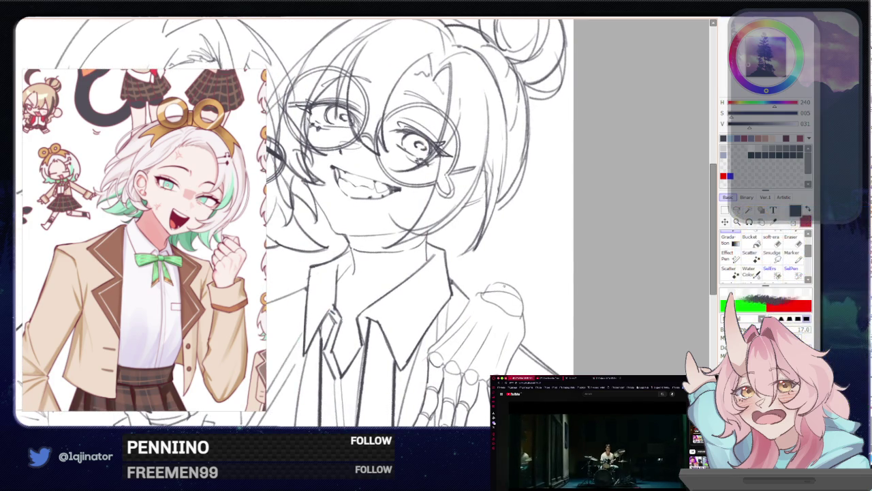
scroll(391, 223, "down", 3)
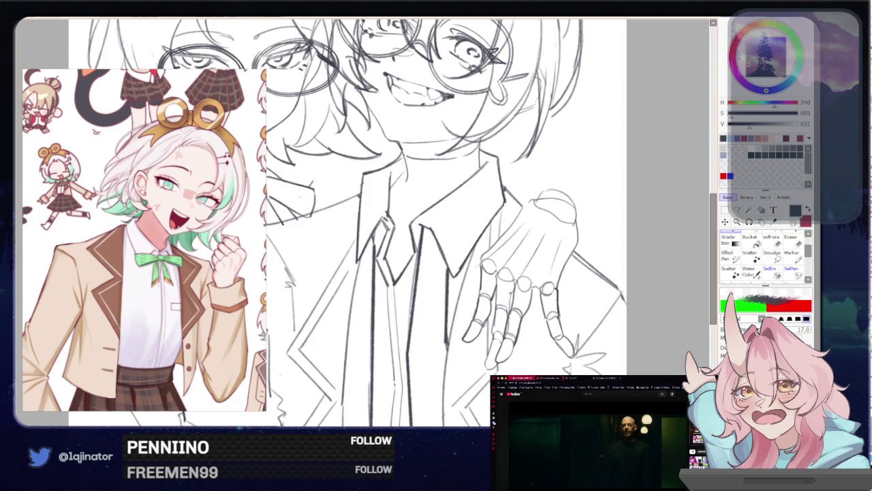
key("e")
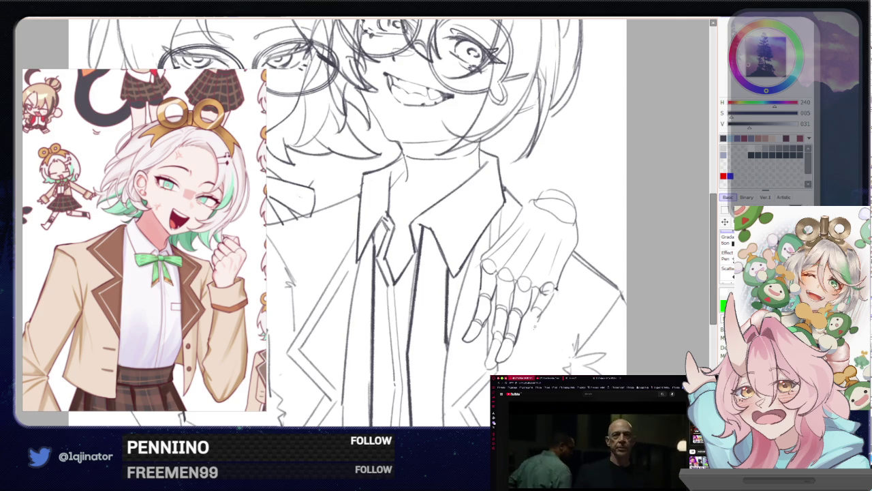
left_click_drag(535, 320, 525, 335)
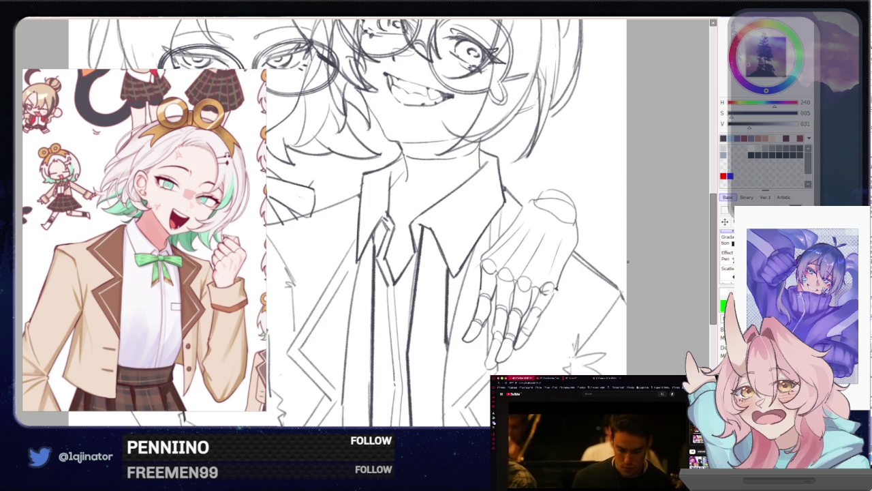
scroll(598, 238, "down", 2)
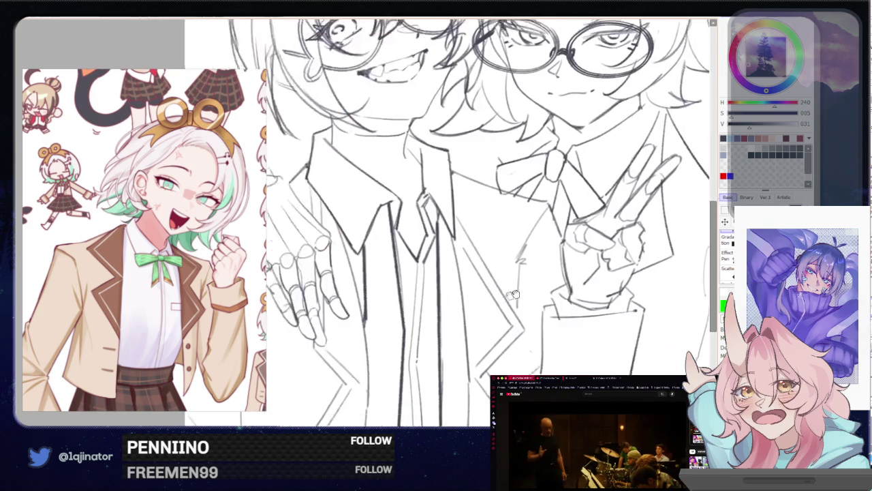
scroll(598, 237, "down", 2)
scroll(598, 238, "down", 2)
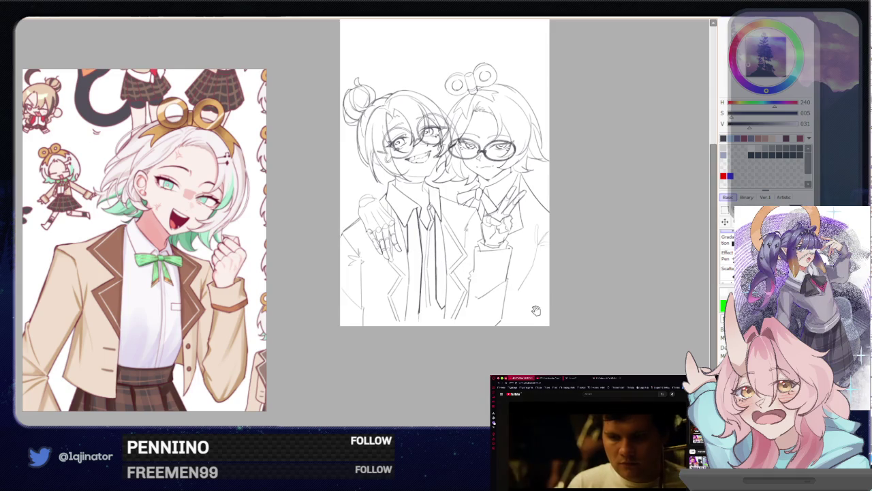
- Zoom onto the resting hand and erase the leftover sketch lines along its top
left_click_drag(498, 306, 521, 350)
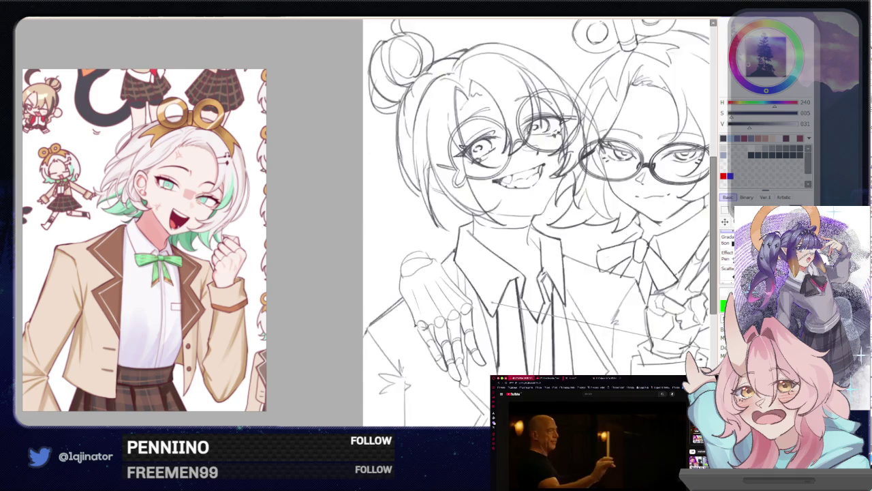
scroll(468, 213, "up", 2)
scroll(467, 212, "up", 1)
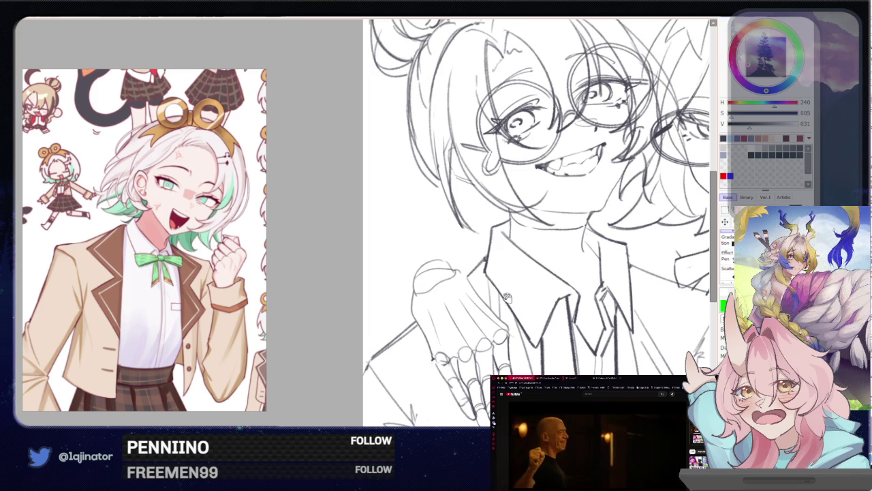
left_click_drag(507, 297, 502, 293)
mouse_move(417, 276)
left_mouse_down()
mouse_move(442, 269)
mouse_move(428, 264)
mouse_move(418, 283)
left_mouse_up()
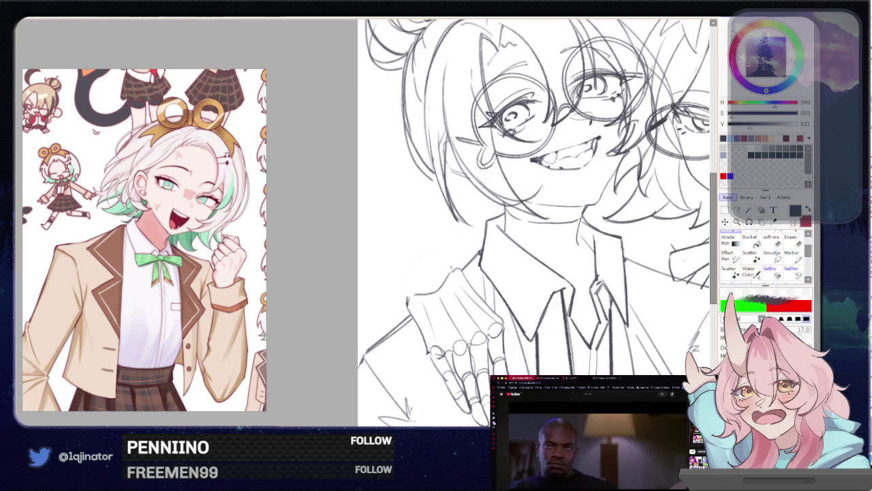
mouse_move(446, 256)
left_mouse_down()
mouse_move(417, 285)
mouse_move(442, 268)
left_mouse_up()
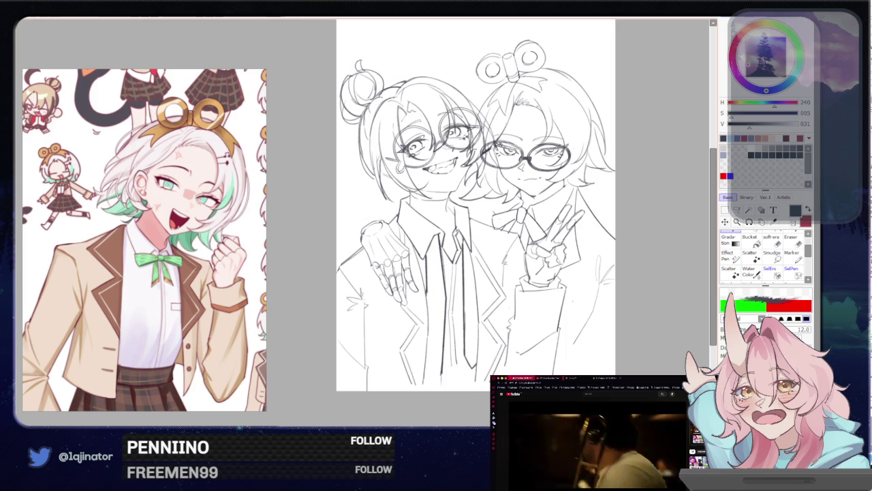
- Zoom in and out to inspect both characters' faces
left_click_drag(553, 302, 532, 329)
scroll(532, 329, "up", 1)
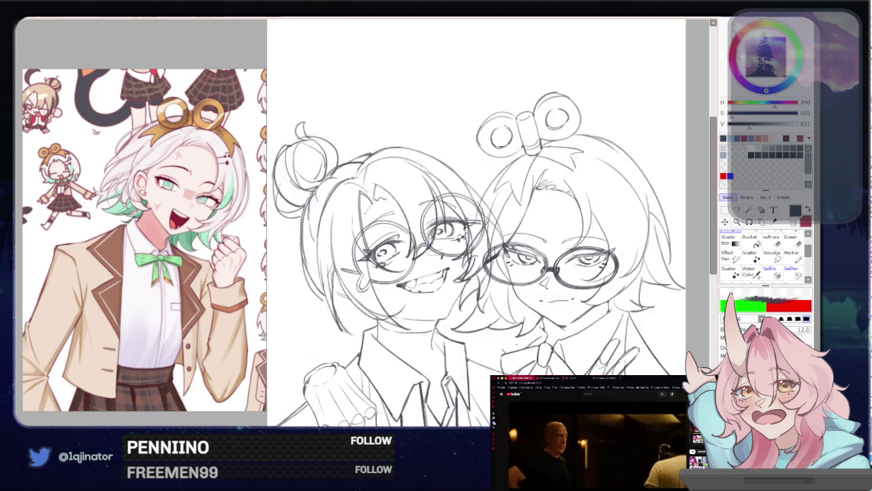
scroll(532, 329, "up", 2)
scroll(532, 330, "up", 2)
scroll(531, 308, "down", 2)
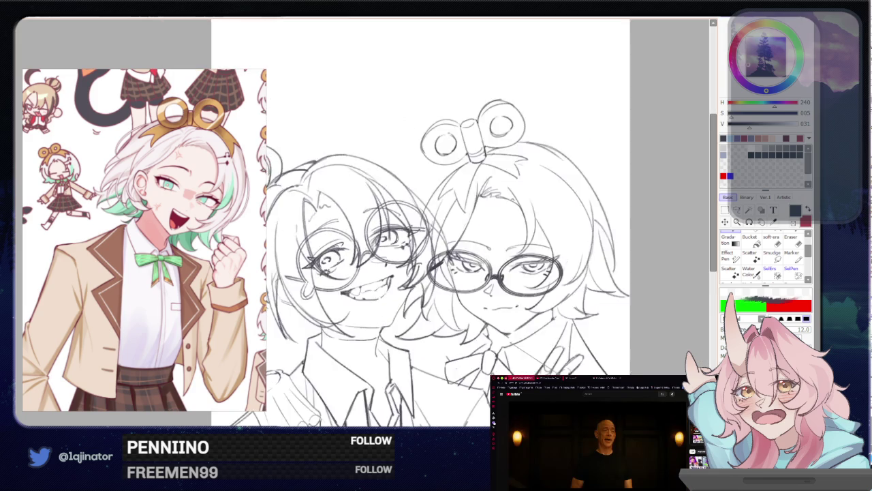
scroll(530, 308, "down", 3)
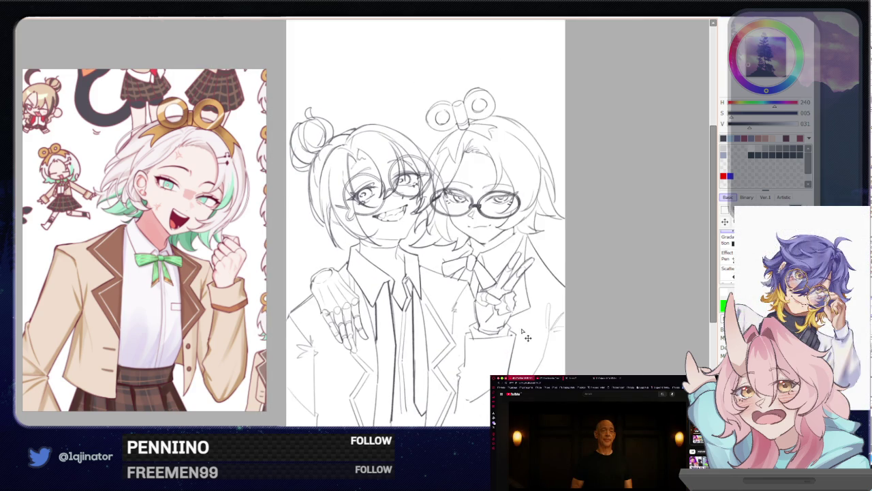
scroll(521, 333, "up", 1)
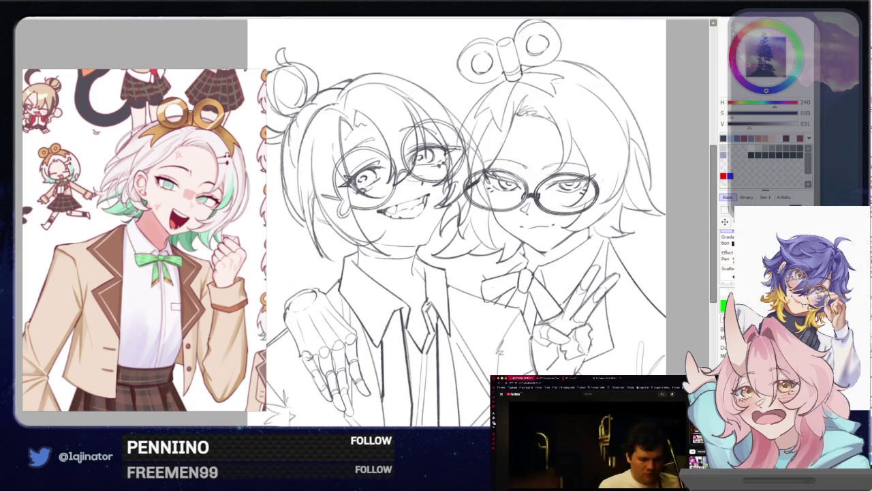
scroll(409, 346, "up", 1)
- Reset the view upright and drop the right character layer to low opacity
mouse_move(477, 306)
left_mouse_down()
mouse_move(409, 345)
mouse_move(402, 304)
left_mouse_up()
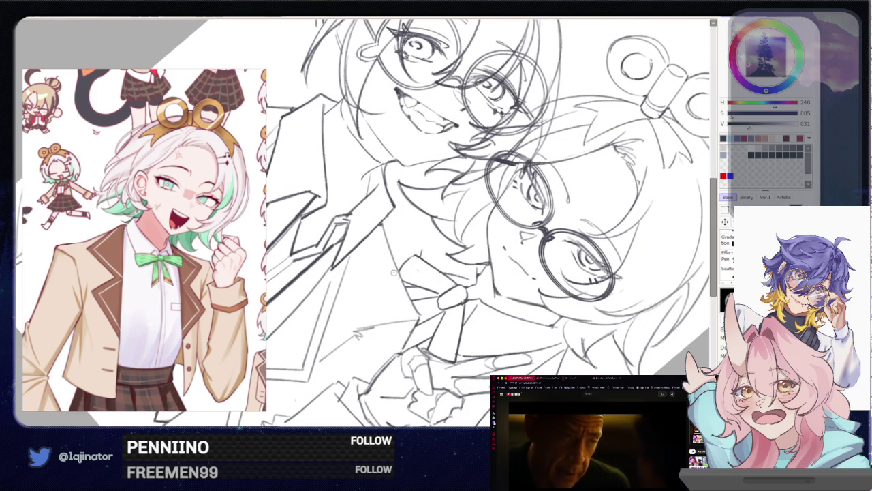
scroll(394, 273, "down", 3)
key("Home")
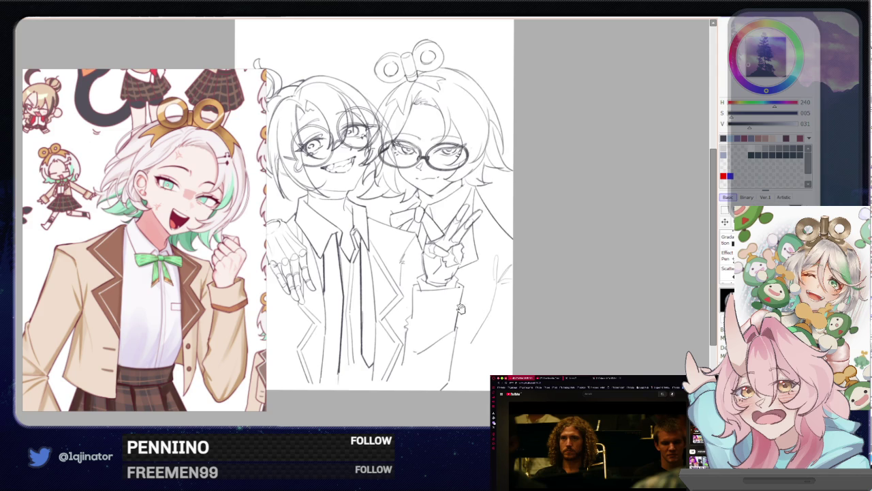
scroll(461, 308, "up", 1)
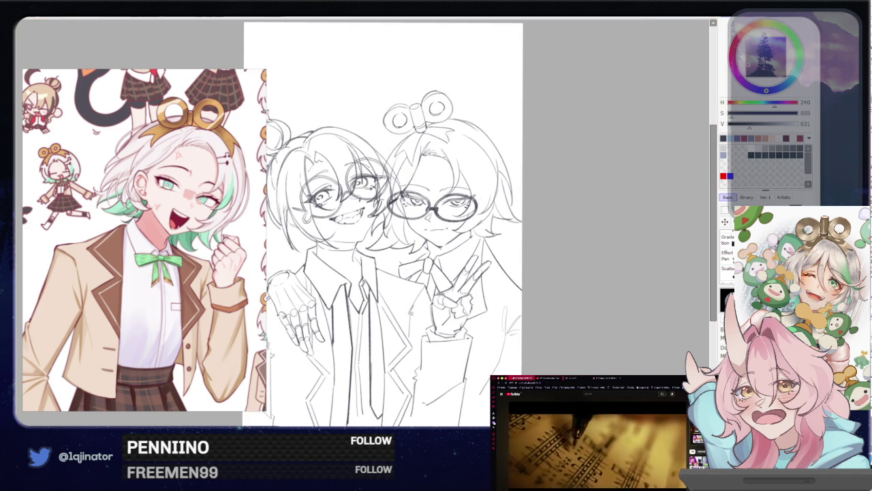
left_click_drag(395, 225, 417, 276)
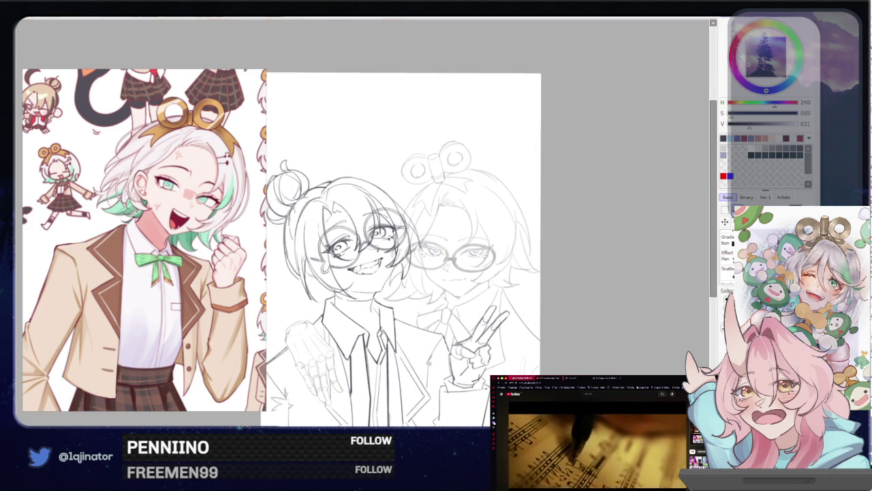
- Draw a thin cheek line on the left character, then level the view and zoom out
scroll(475, 325, "up", 5)
left_click_drag(493, 349, 475, 325)
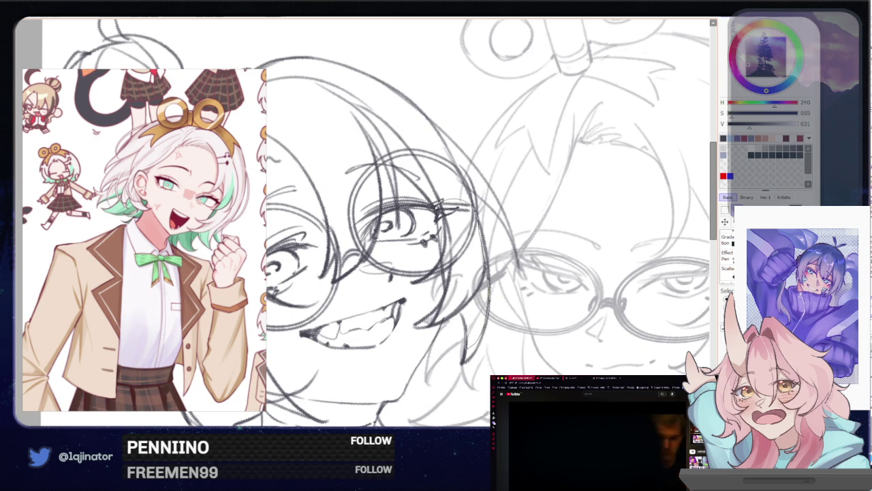
left_click_drag(437, 209, 436, 337)
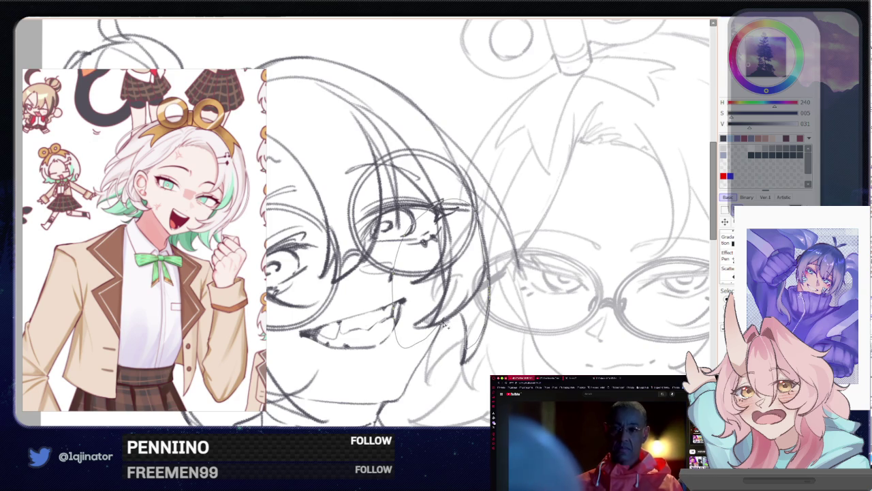
key("Delete")
key("End")
key("End")
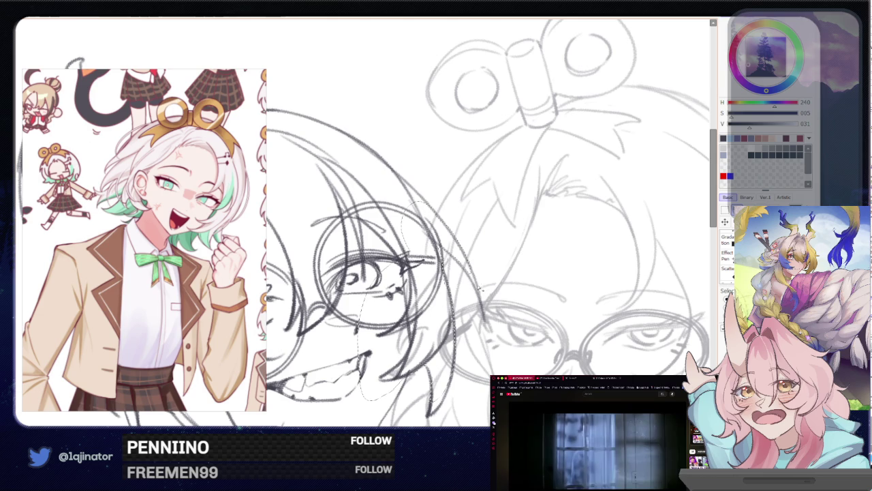
key("ctrl+minus")
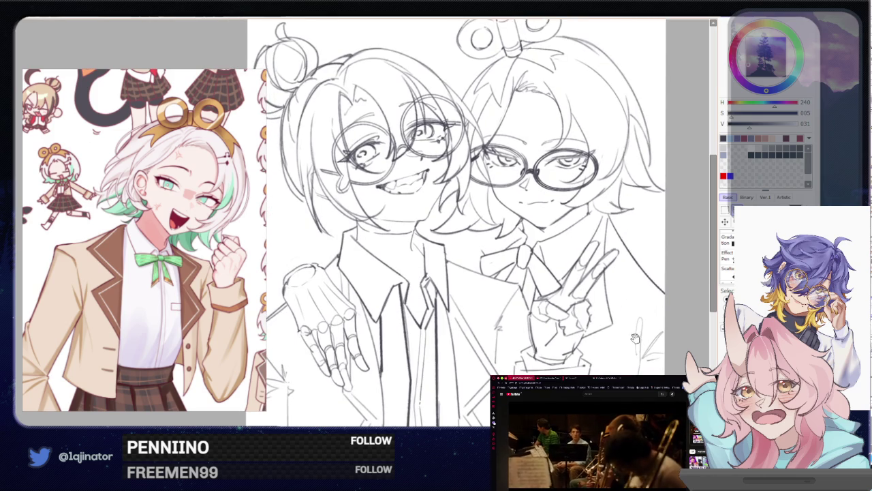
- Pan down through the whole line art, then move the view back up toward the faces
scroll(614, 364, "down", 2)
scroll(634, 340, "down", 1)
scroll(647, 320, "down", 1)
scroll(662, 310, "down", 1)
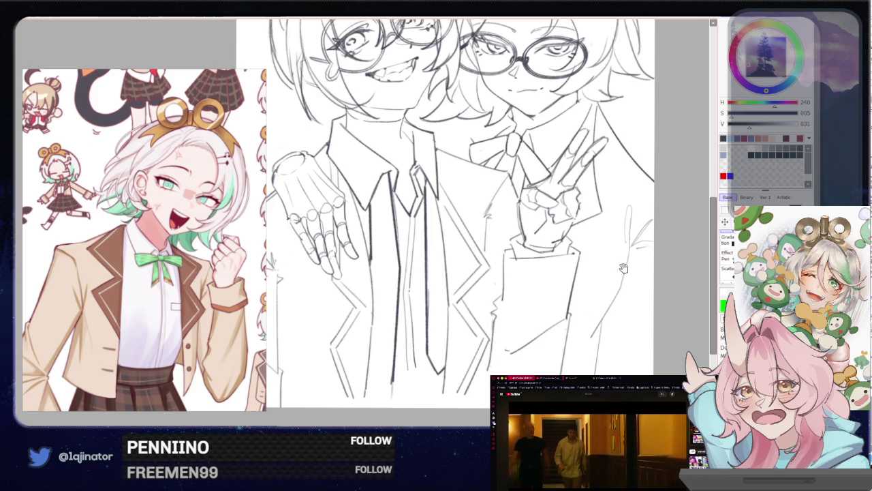
left_click_drag(532, 221, 526, 305)
- Reframe the page and swap the active colour to near-black (H 352, S 000, V 004)
scroll(525, 304, "up", 1)
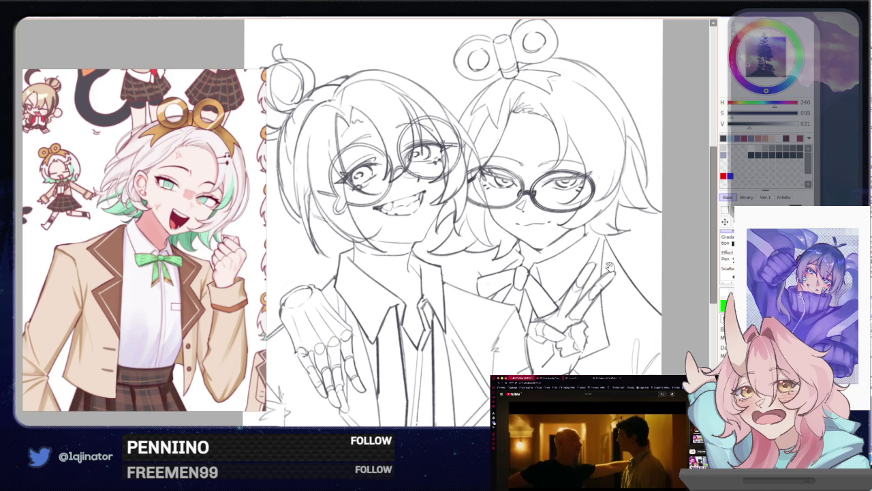
left_click_drag(609, 267, 495, 330)
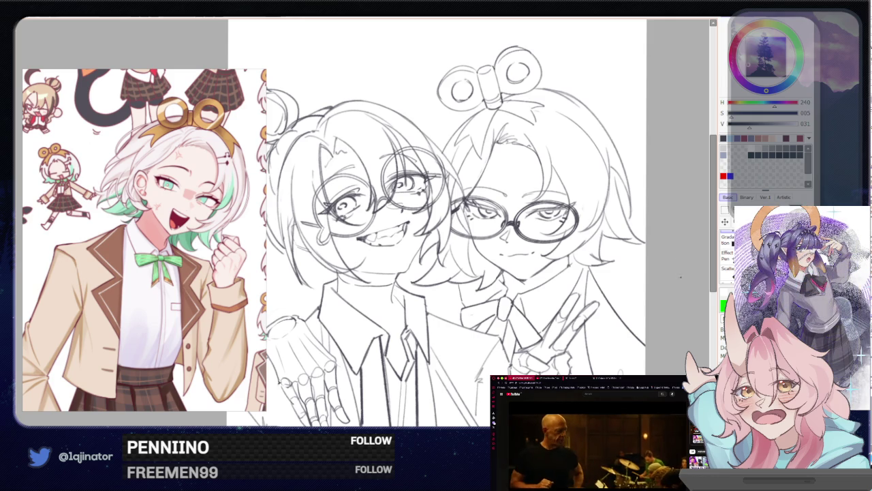
scroll(672, 279, "down", 2)
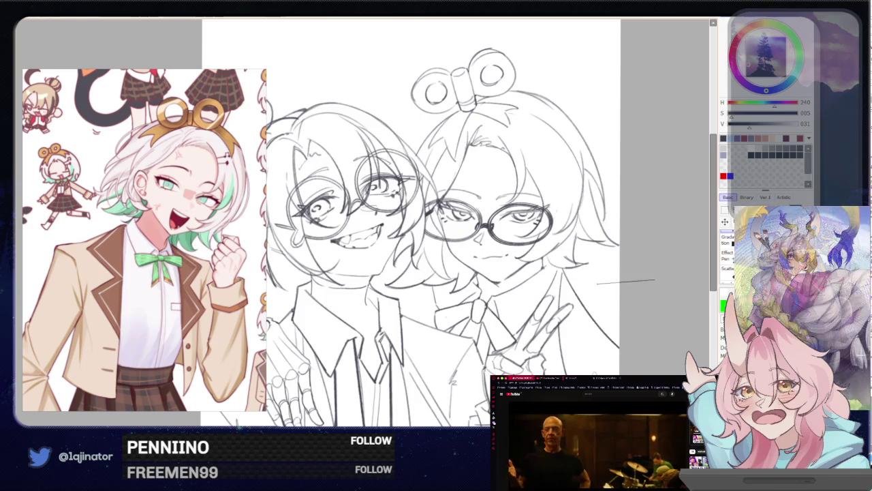
left_click_drag(564, 319, 593, 279)
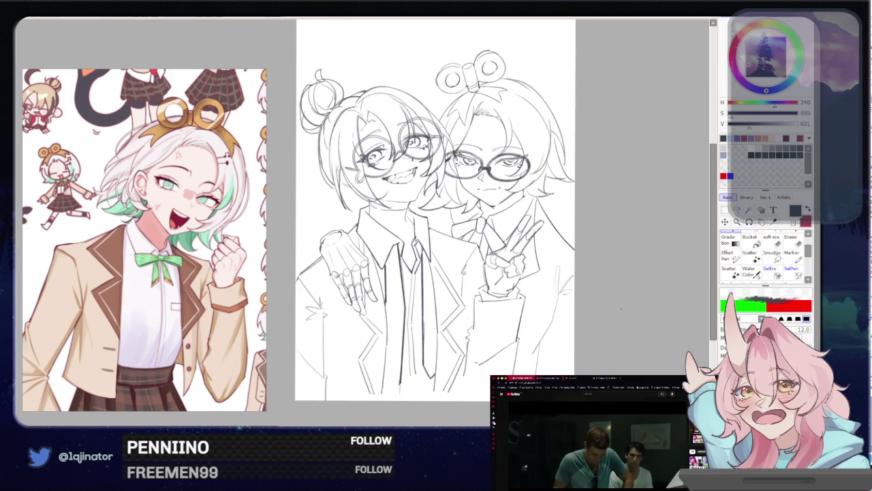
key("x")
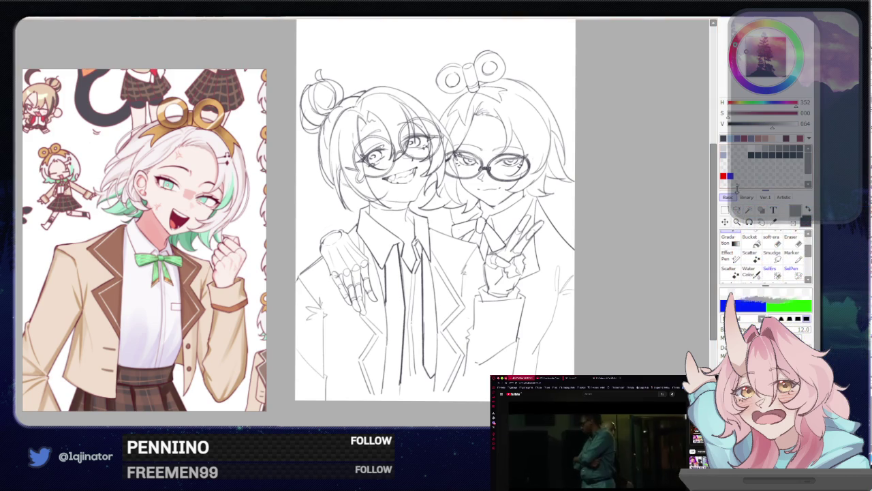
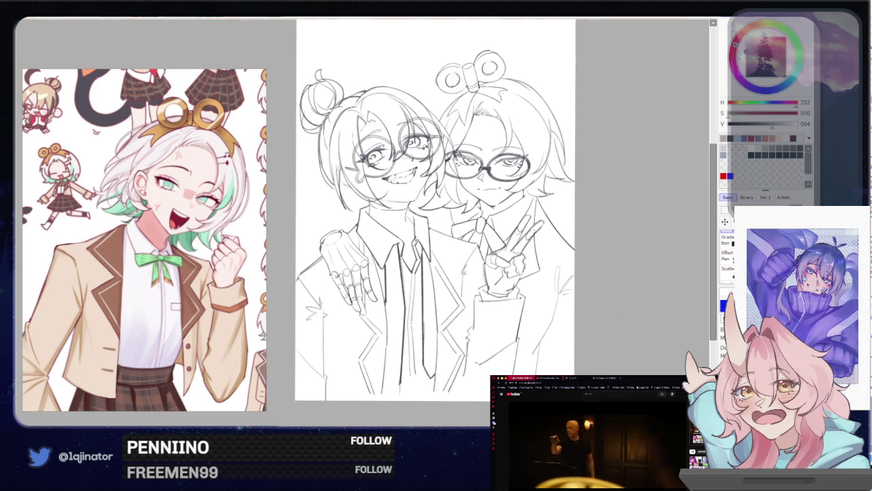
- Outline the left character's jacket and hand-on-shoulder area with a freeform lasso selection
left_click_drag(600, 308, 592, 268)
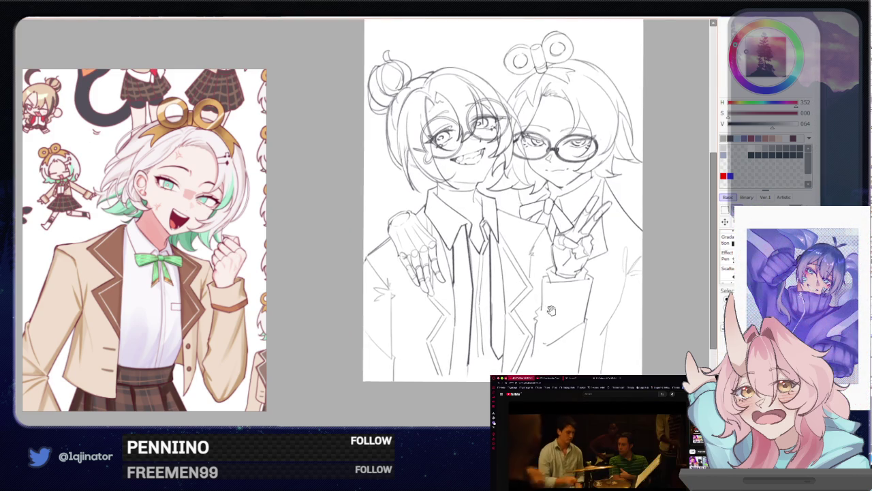
scroll(385, 269, "up", 3)
left_click_drag(385, 269, 355, 270)
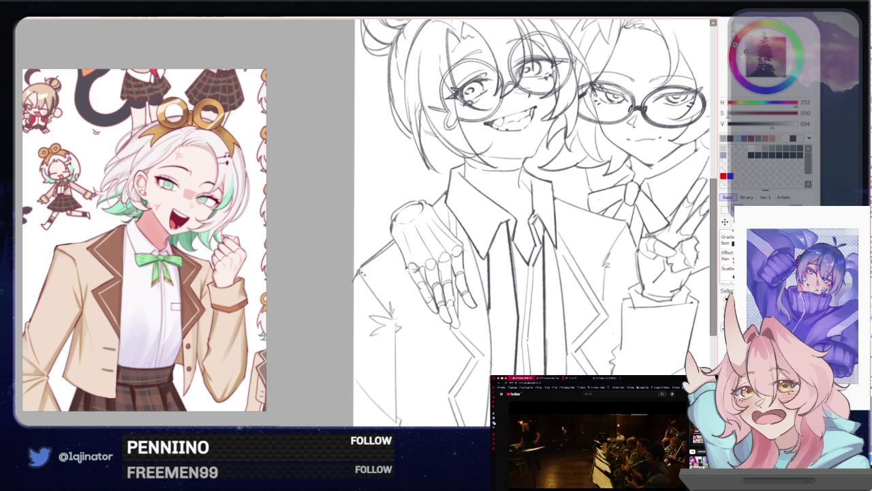
left_click_drag(373, 258, 434, 406)
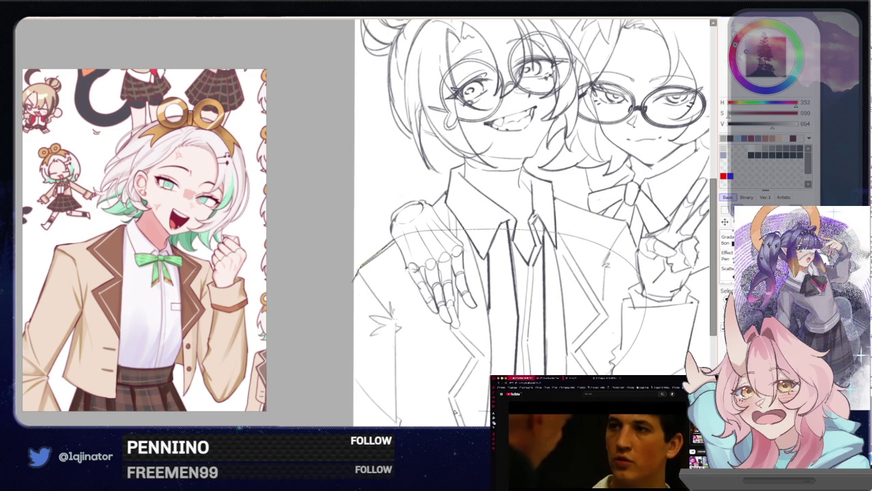
left_click_drag(477, 370, 452, 359)
scroll(452, 359, "down", 2)
mouse_move(338, 193)
left_mouse_down()
mouse_move(490, 380)
mouse_move(597, 350)
left_mouse_up()
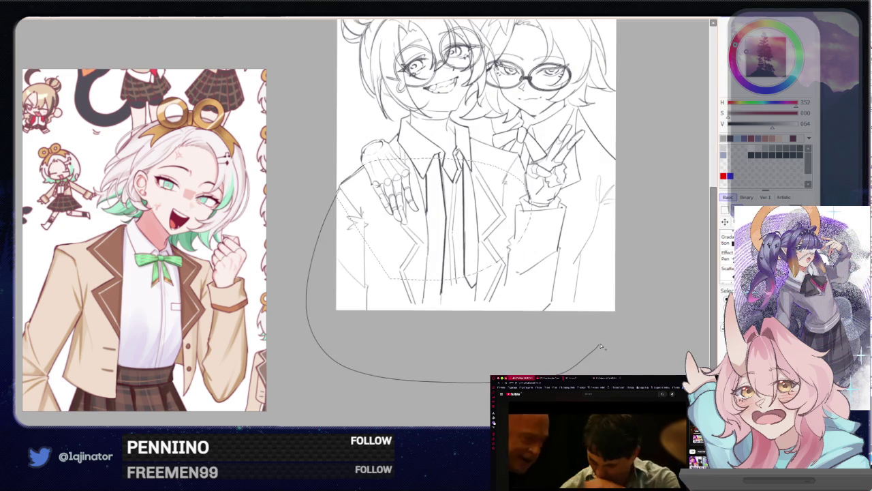
left_click_drag(622, 203, 623, 204)
- Zoom in and extend the lasso edge up toward the left character's mouth
scroll(351, 306, "up", 2)
scroll(351, 307, "up", 2)
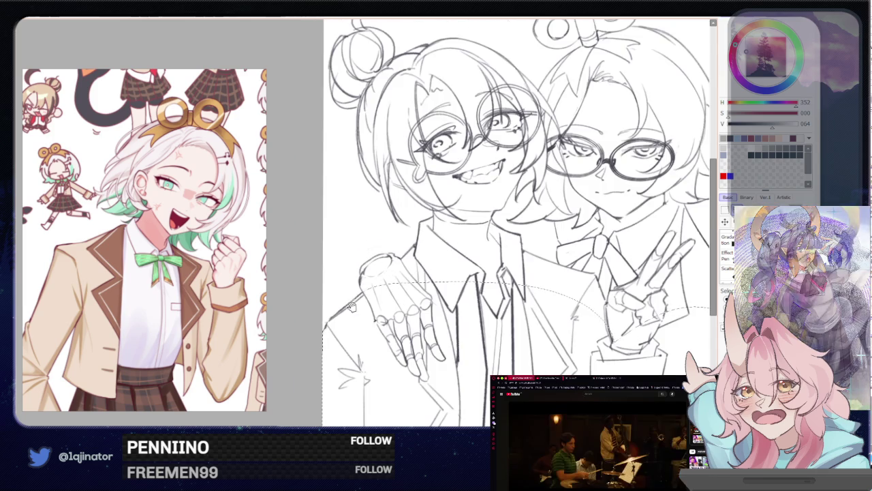
scroll(351, 306, "up", 2)
scroll(375, 332, "up", 2)
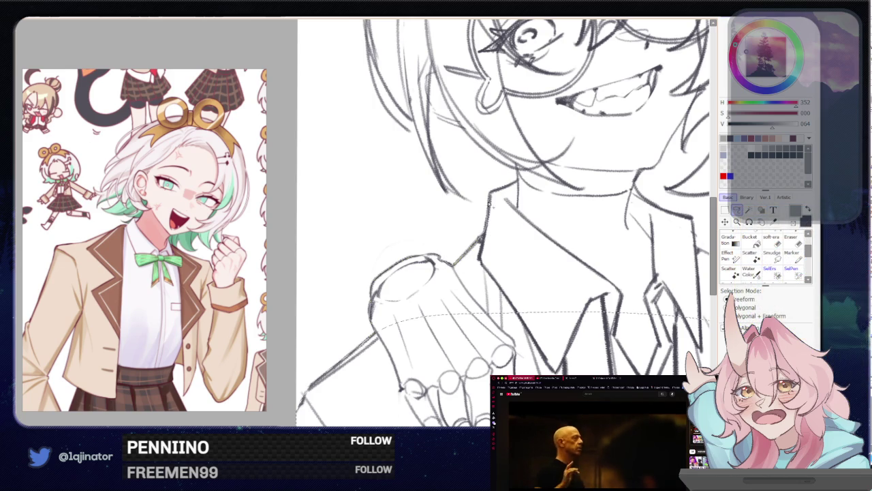
left_click_drag(518, 180, 573, 102)
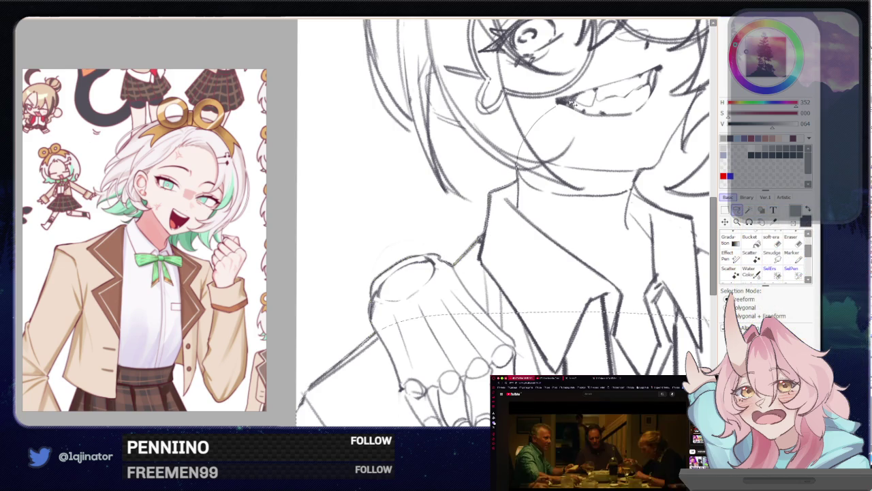
- Mirror the canvas horizontally to check proportions, then flip it back
scroll(586, 204, "down", 2)
left_click_drag(545, 225, 470, 344)
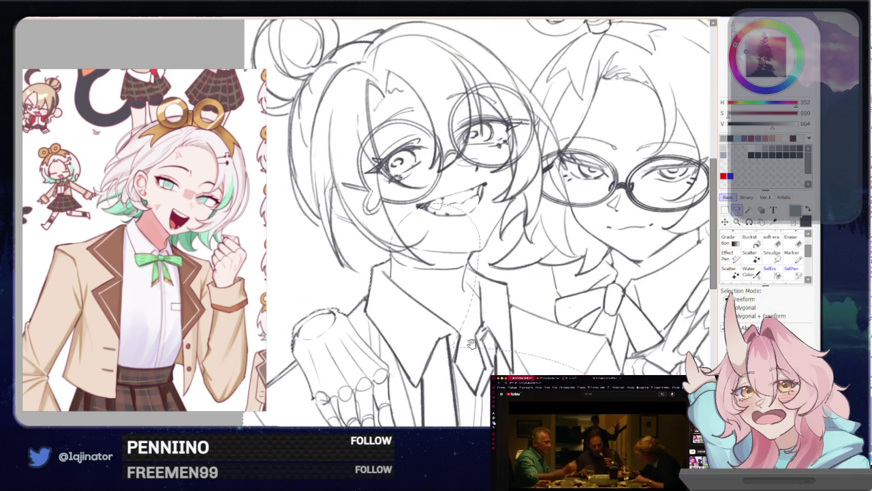
scroll(502, 299, "down", 1)
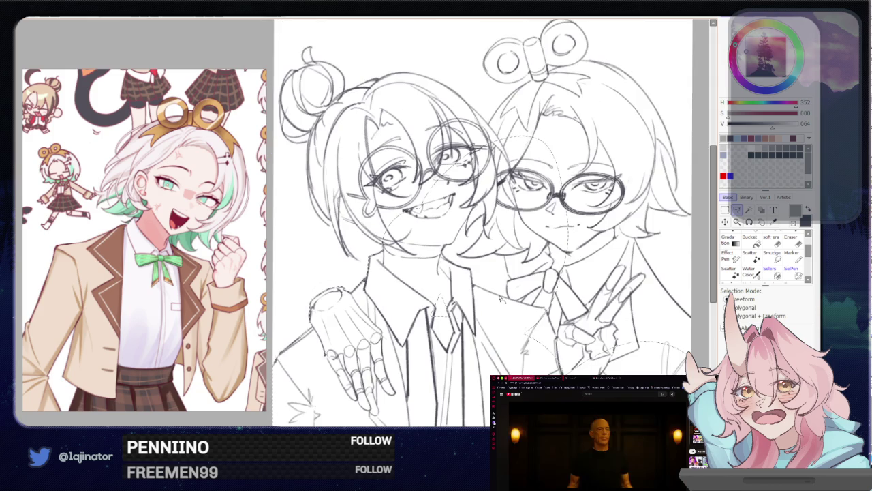
key("h")
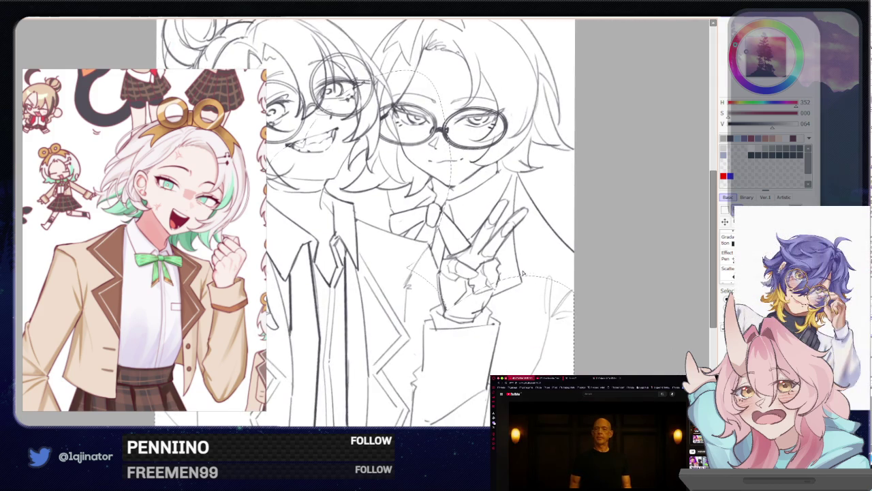
key("h")
scroll(452, 128, "up", 1)
scroll(452, 128, "up", 2)
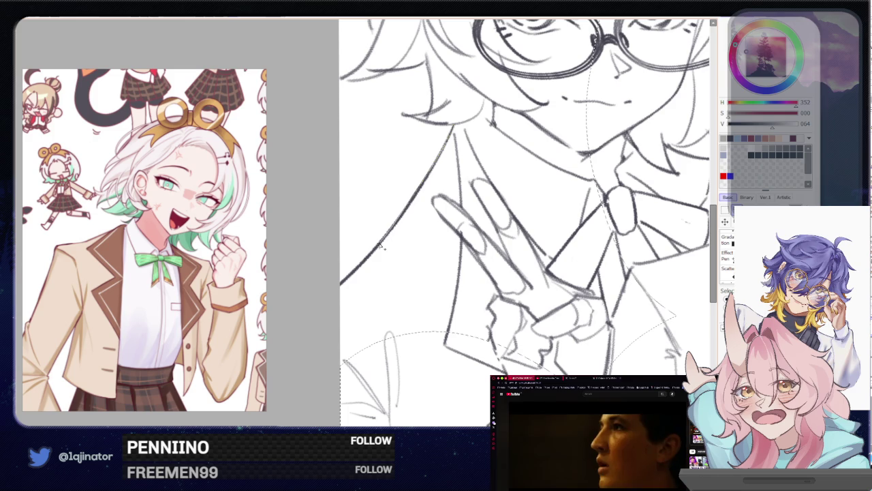
- Extend the selection around the peace-sign hand and up the right character's side to the jaw
left_click_drag(344, 283, 341, 419)
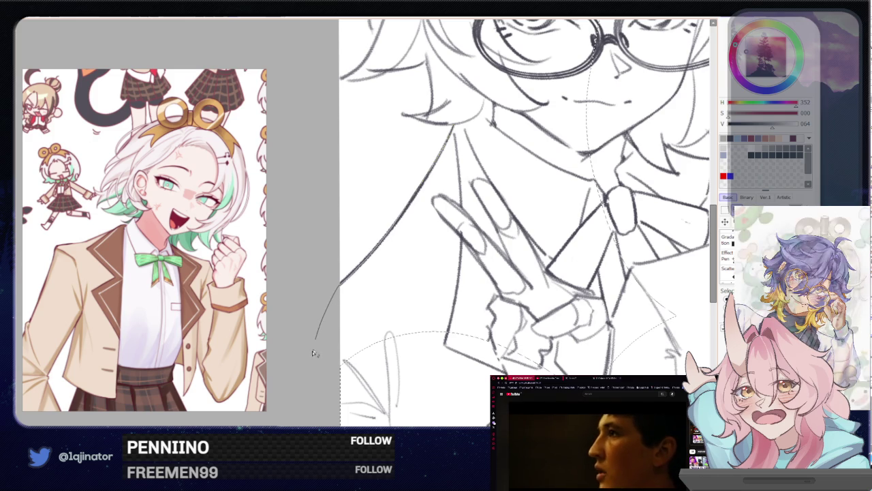
left_click_drag(671, 371, 676, 270)
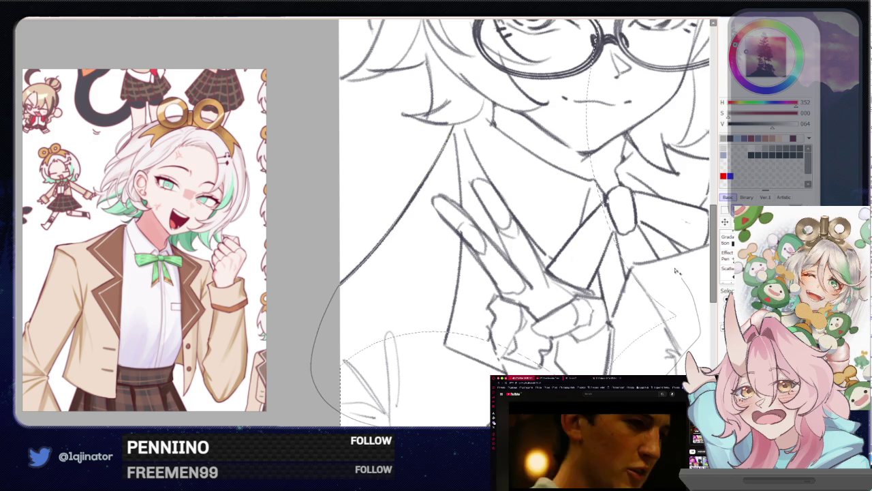
left_click_drag(621, 155, 560, 62)
scroll(458, 109, "up", 2)
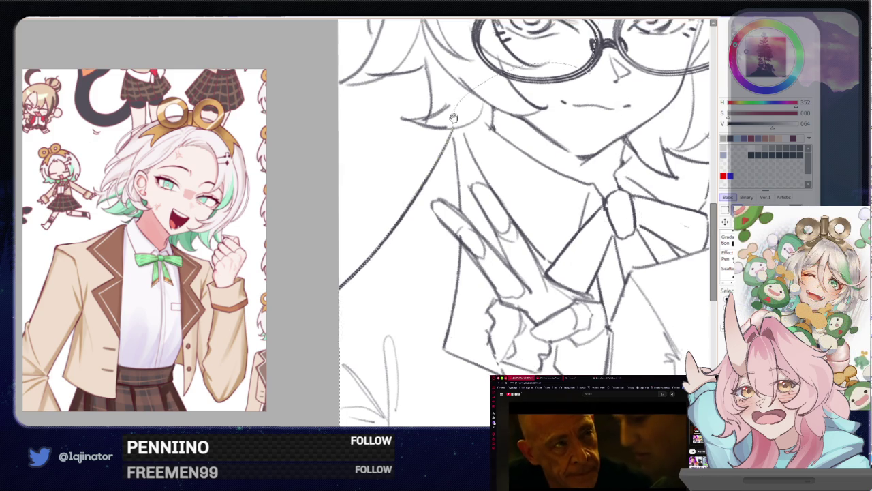
scroll(405, 235, "up", 3)
key("h")
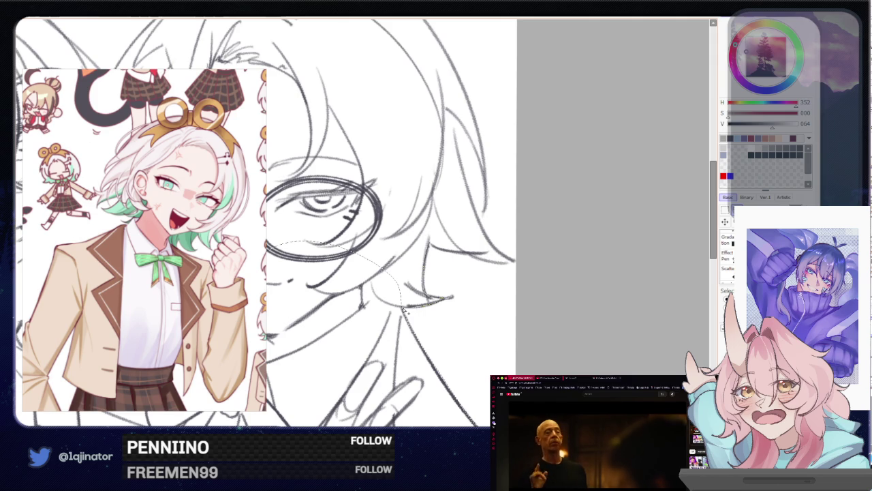
- Redraw the lasso selection as a loop around the hair and cheek beside the glasses
left_click_drag(327, 238, 431, 266)
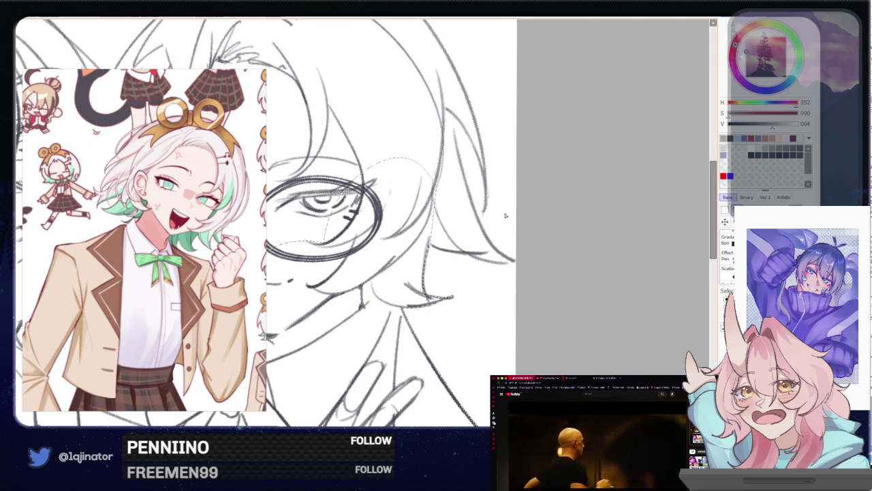
left_click_drag(468, 214, 332, 245)
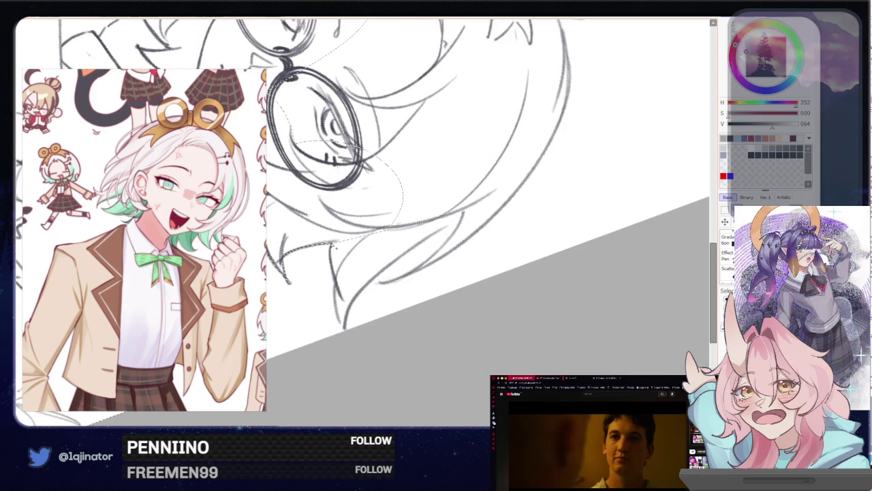
mouse_move(355, 303)
left_mouse_down()
mouse_move(345, 294)
mouse_move(352, 310)
left_mouse_up()
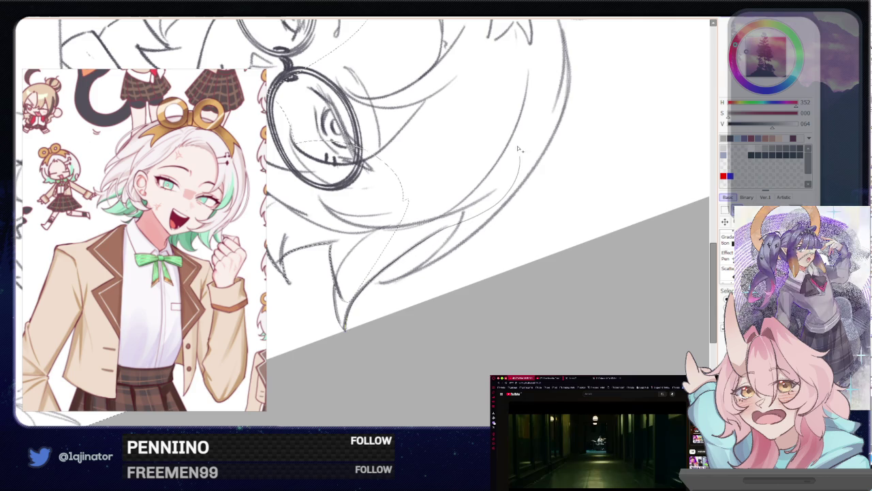
left_click_drag(460, 227, 463, 225)
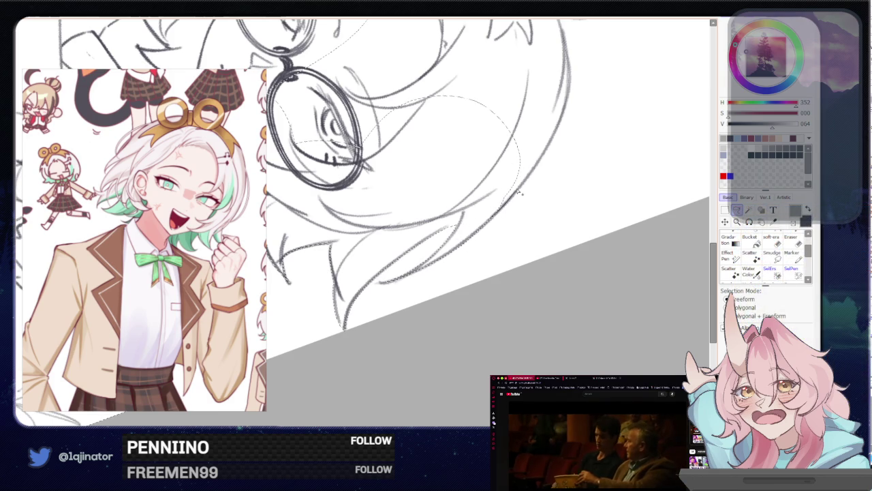
scroll(477, 204, "up", 3)
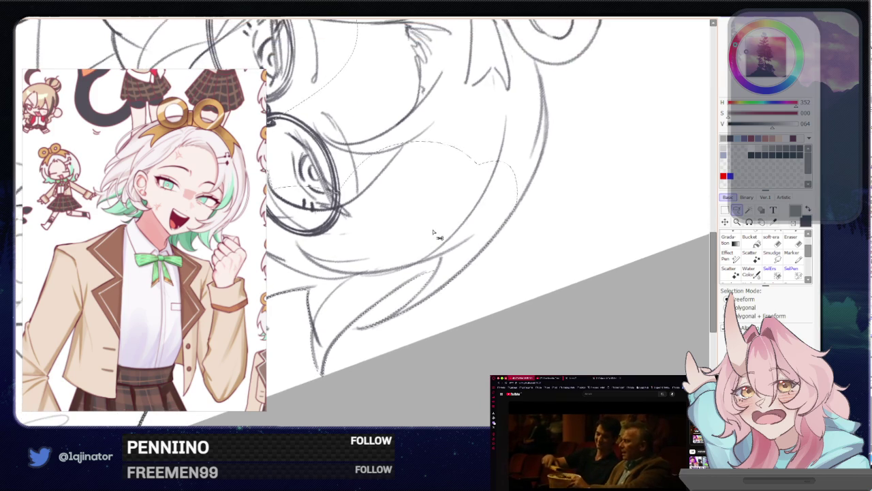
mouse_move(432, 233)
left_mouse_down()
mouse_move(465, 181)
mouse_move(409, 225)
left_mouse_up()
- Enlarge the lasso selection into a bigger loop around the wind-up key ornament
scroll(366, 261, "up", 5)
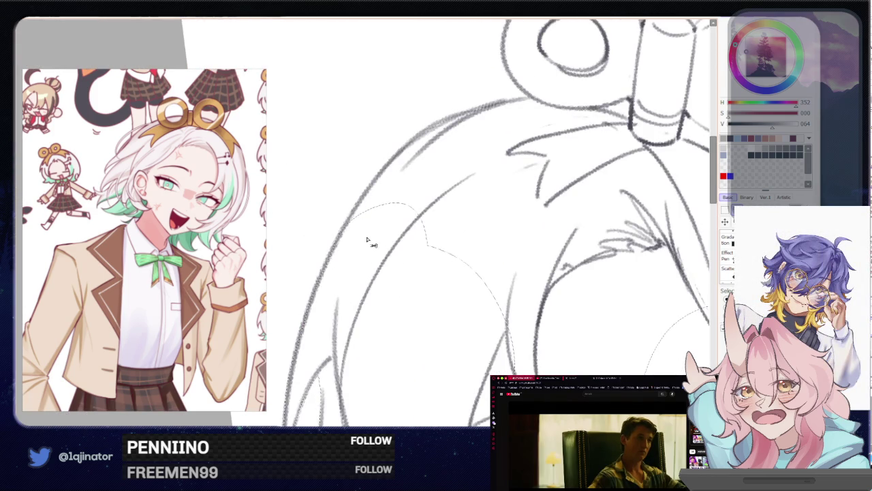
left_click_drag(366, 240, 326, 286)
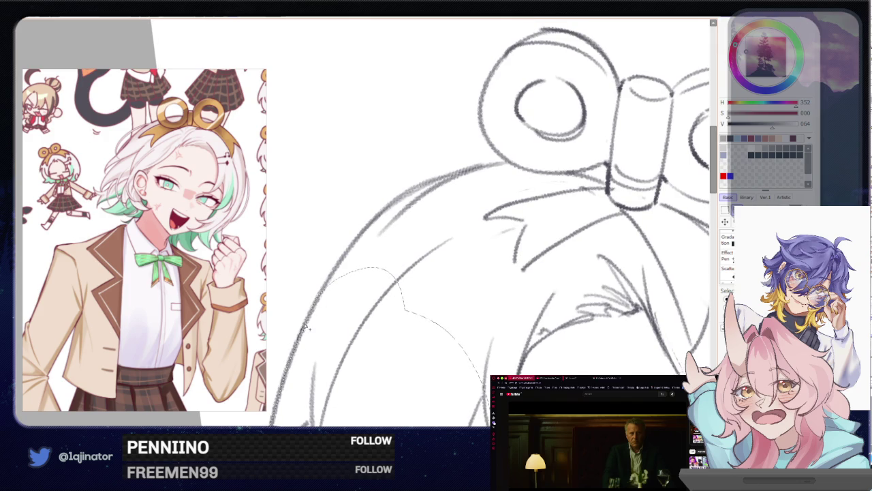
left_click_drag(420, 198, 385, 213)
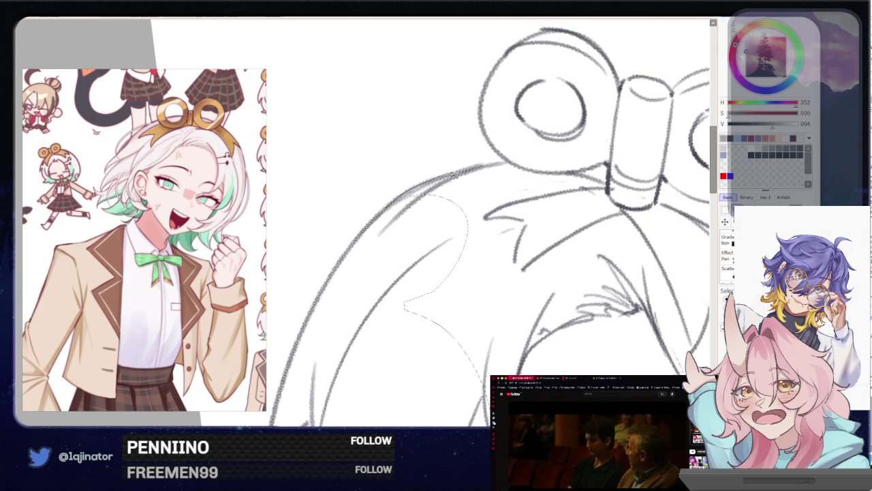
mouse_move(452, 175)
left_mouse_down()
mouse_move(368, 348)
mouse_move(450, 253)
left_mouse_up()
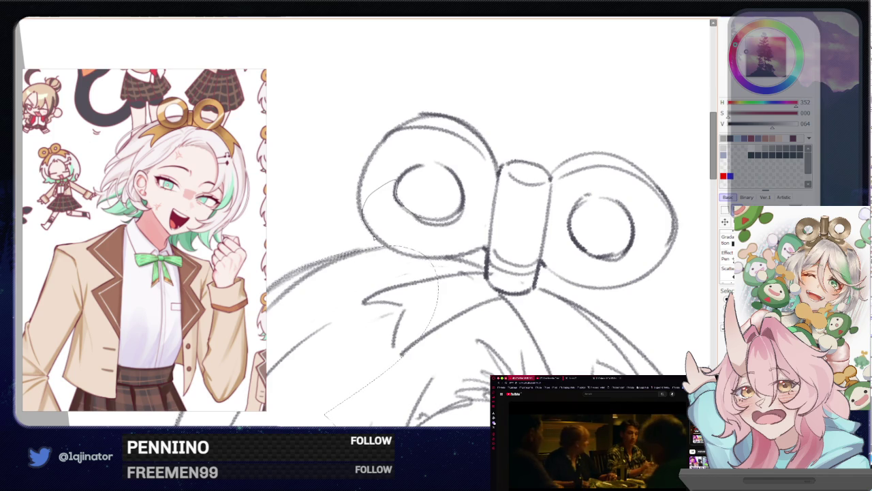
left_click_drag(385, 250, 456, 306)
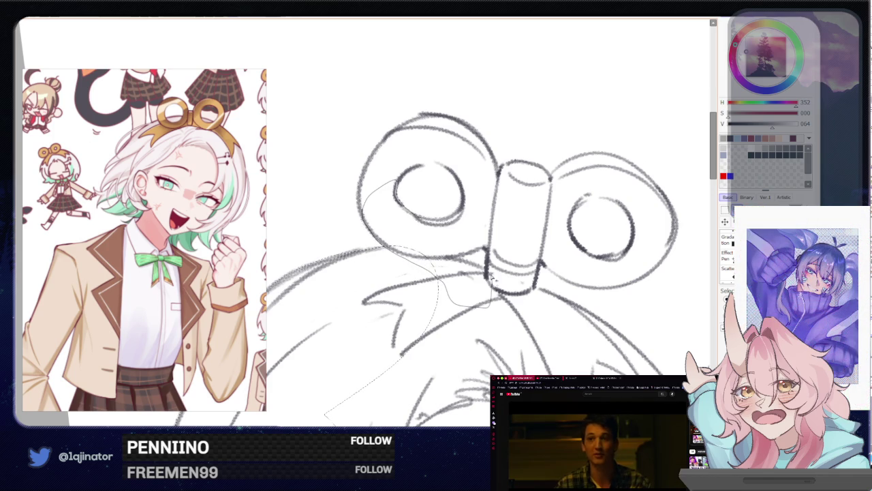
left_click_drag(479, 267, 475, 222)
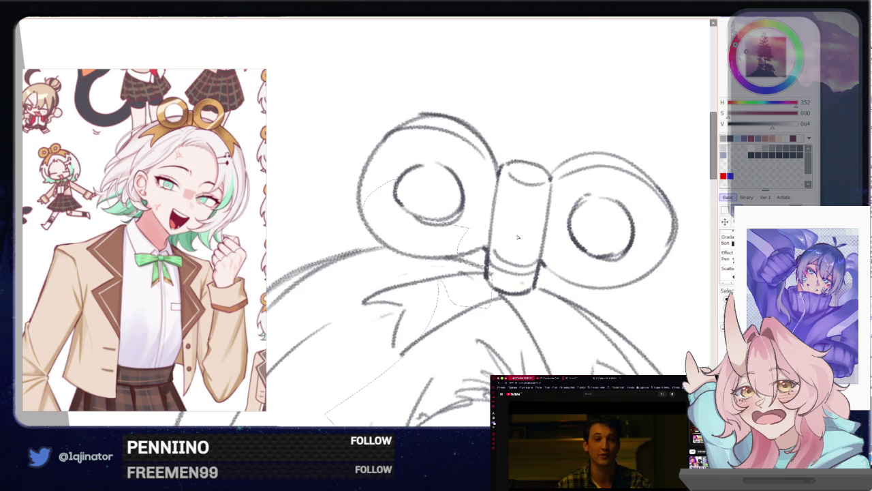
- Draw a curve under the ornament's cylinder and add a selection edge below it
scroll(504, 289, "down", 2)
scroll(497, 296, "down", 3)
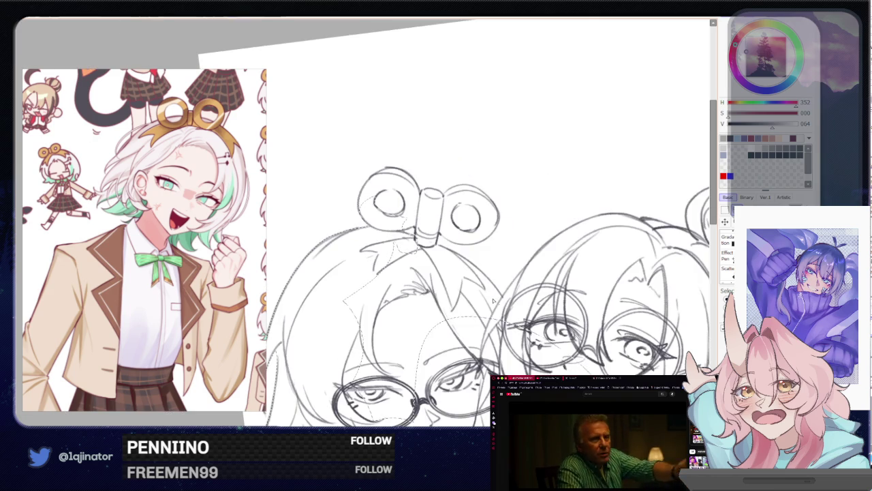
scroll(489, 303, "up", 3)
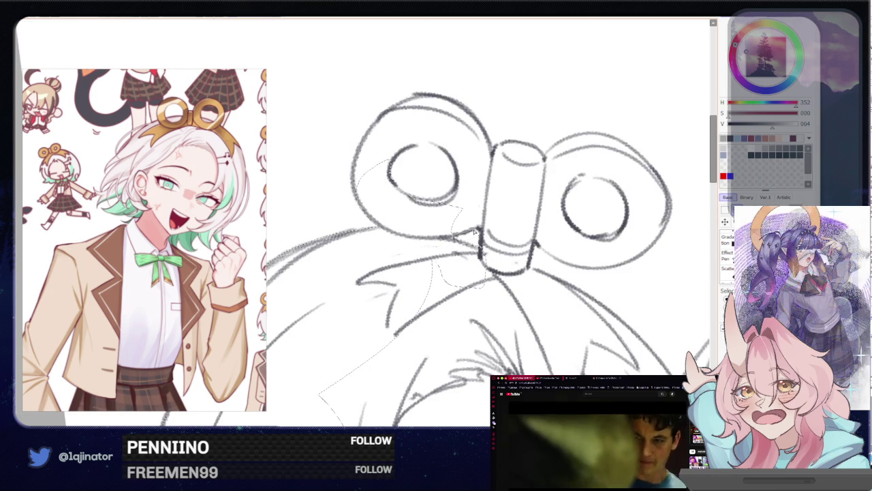
left_click_drag(505, 292, 530, 276)
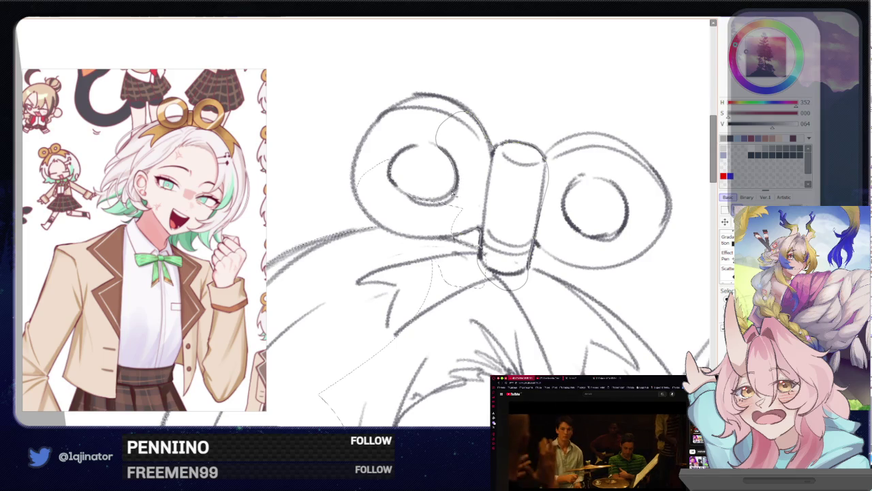
mouse_move(408, 196)
left_mouse_down()
mouse_move(443, 247)
mouse_move(472, 242)
mouse_move(418, 235)
left_mouse_up()
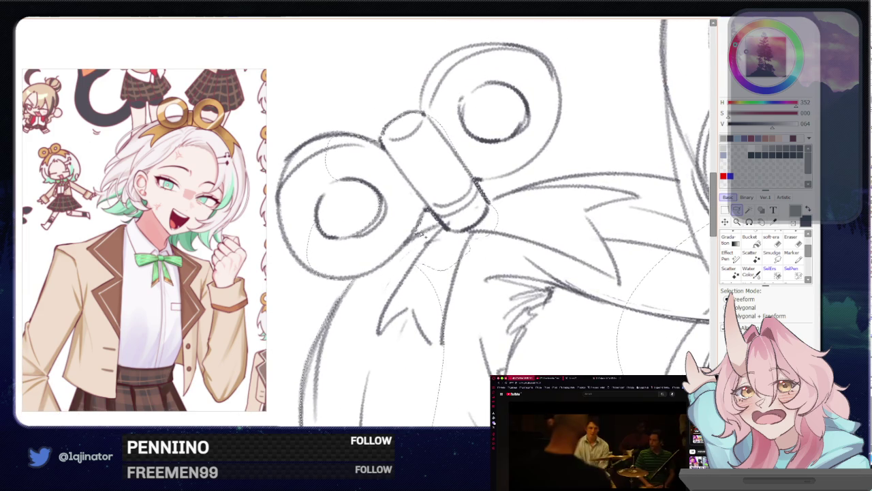
left_click_drag(426, 238, 412, 230)
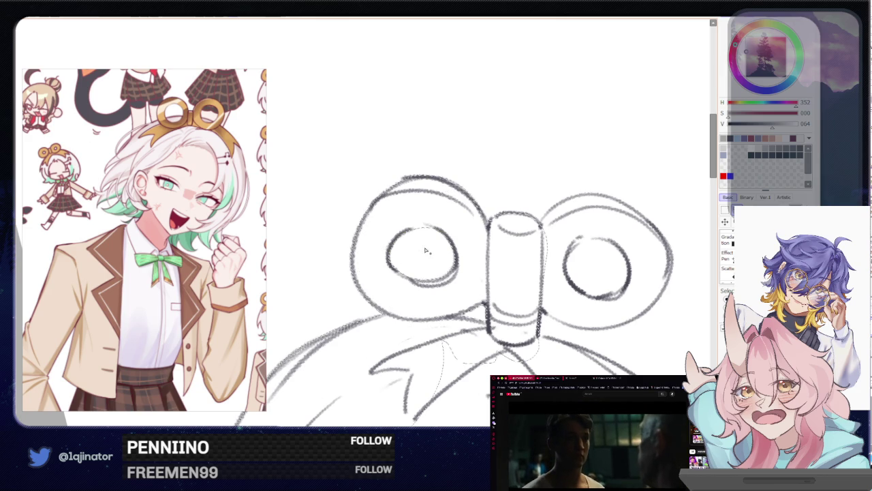
- Trace a selection around the wind-up key's ring and darken the curved hair line
mouse_move(588, 235)
left_mouse_down()
mouse_move(490, 222)
mouse_move(445, 250)
left_mouse_up()
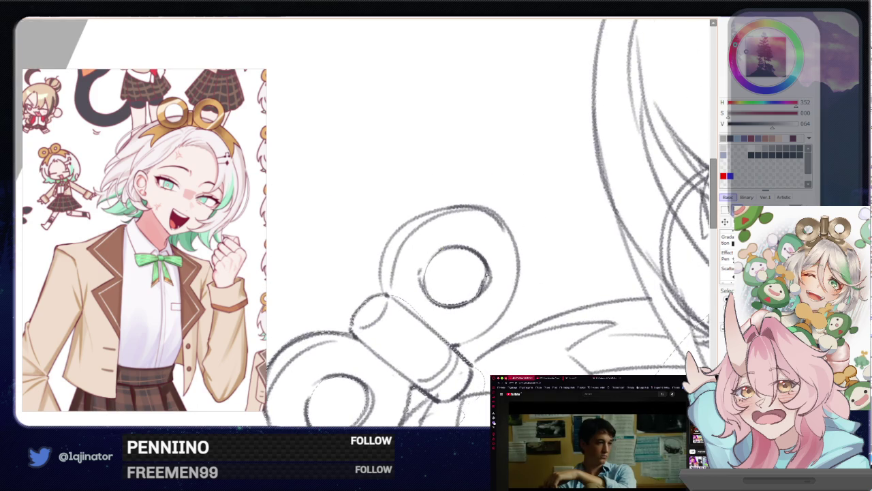
left_click_drag(475, 247, 517, 249)
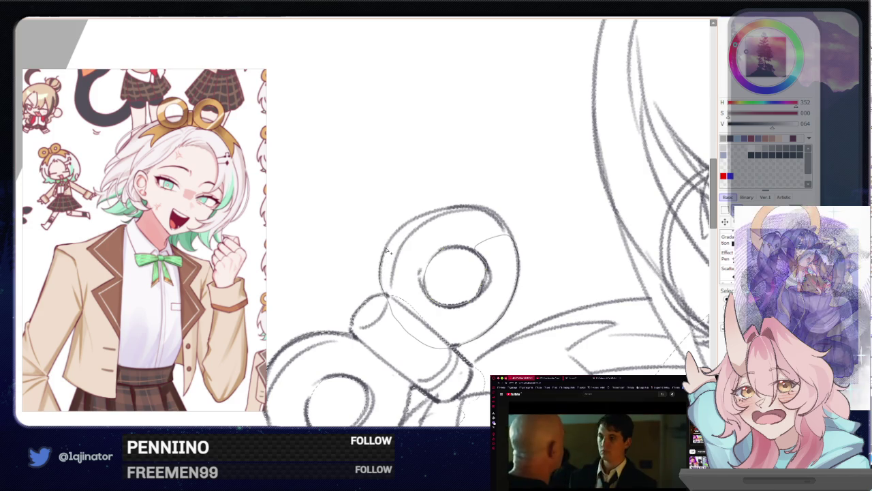
mouse_move(480, 220)
left_mouse_down()
mouse_move(468, 242)
mouse_move(479, 219)
left_mouse_up()
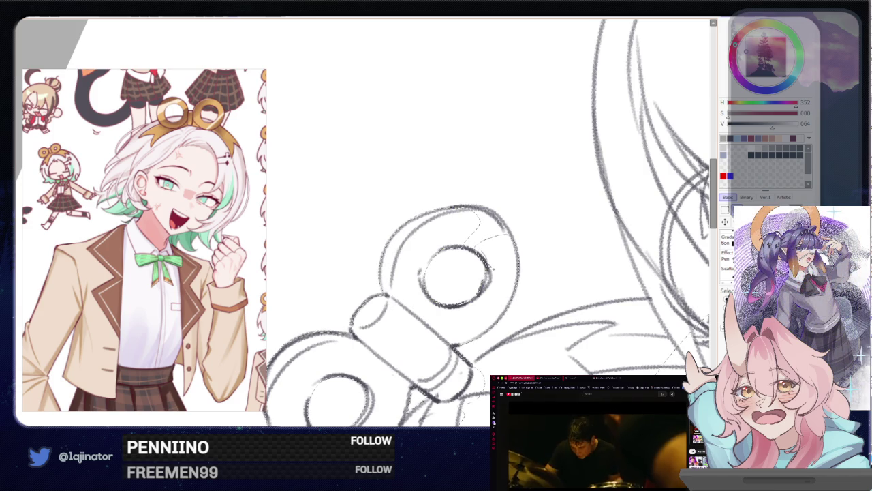
mouse_move(450, 242)
left_mouse_down()
mouse_move(499, 218)
mouse_move(518, 257)
left_mouse_up()
scroll(448, 358, "down", 2)
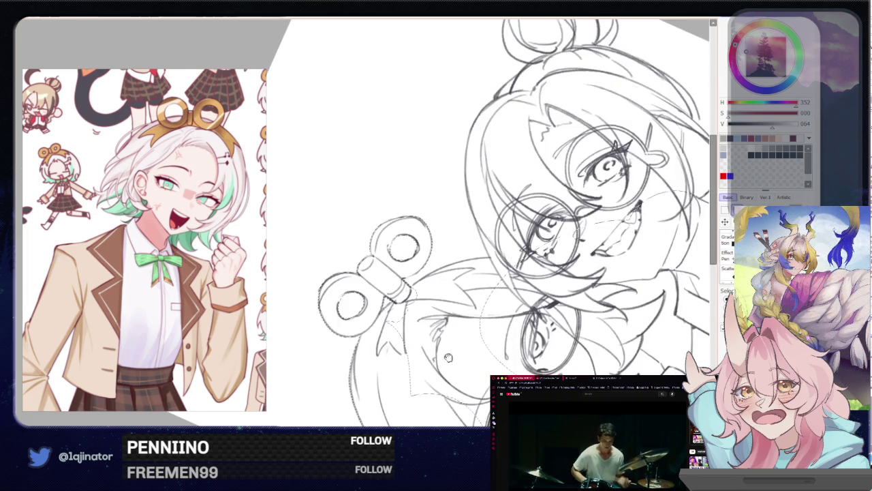
scroll(448, 358, "up", 2)
scroll(408, 320, "up", 2)
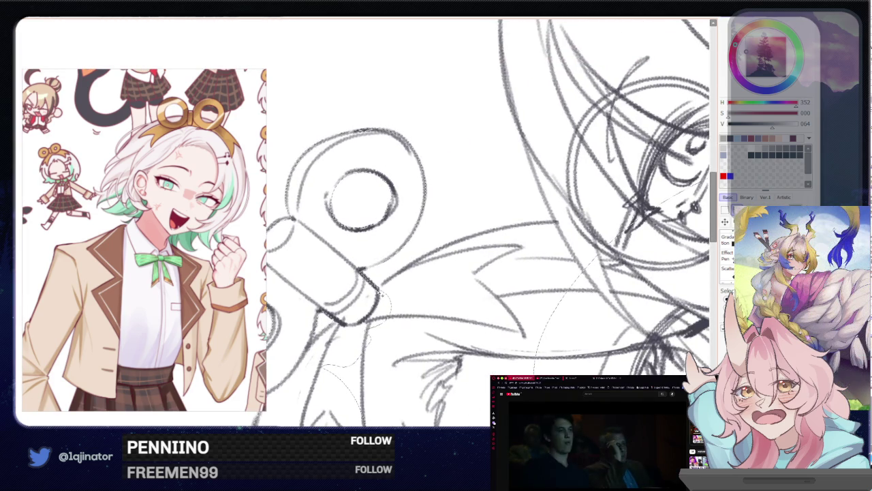
left_click_drag(504, 231, 580, 229)
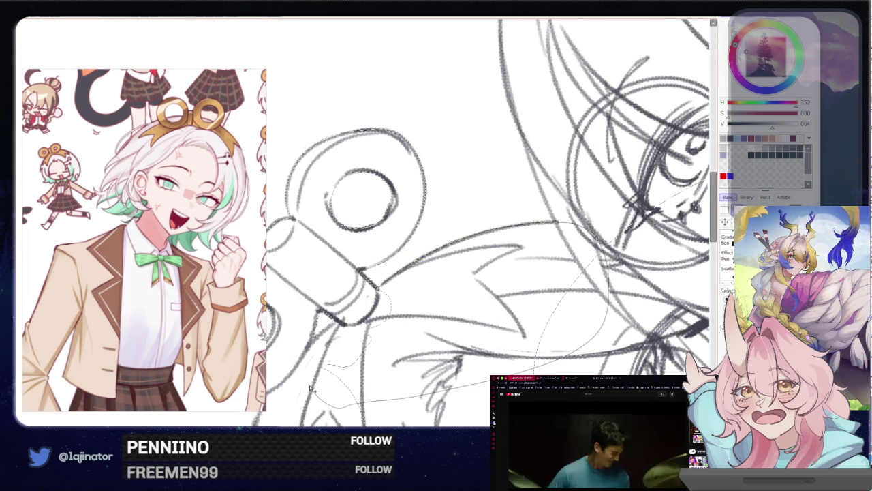
scroll(489, 249, "down", 2)
scroll(488, 249, "down", 1)
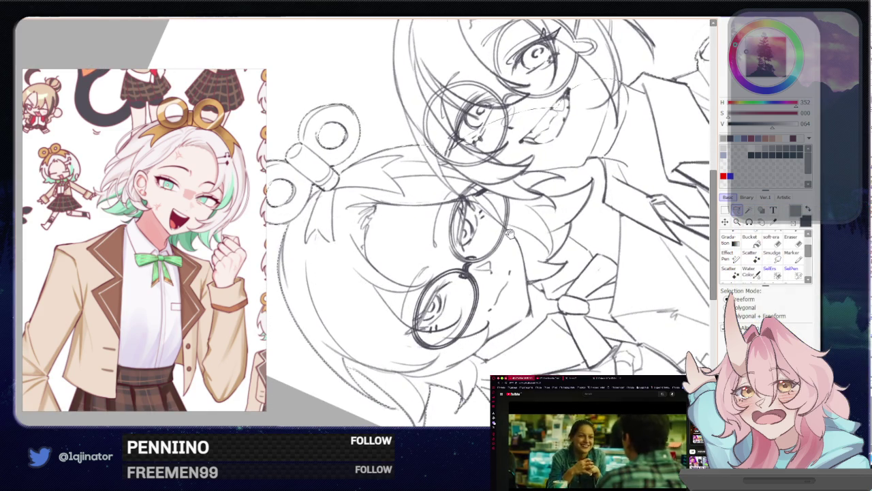
- Lasso a freeform selection around the bun-haired character's head and hair bun
key("End")
key("End")
key("End")
scroll(432, 306, "up", 2)
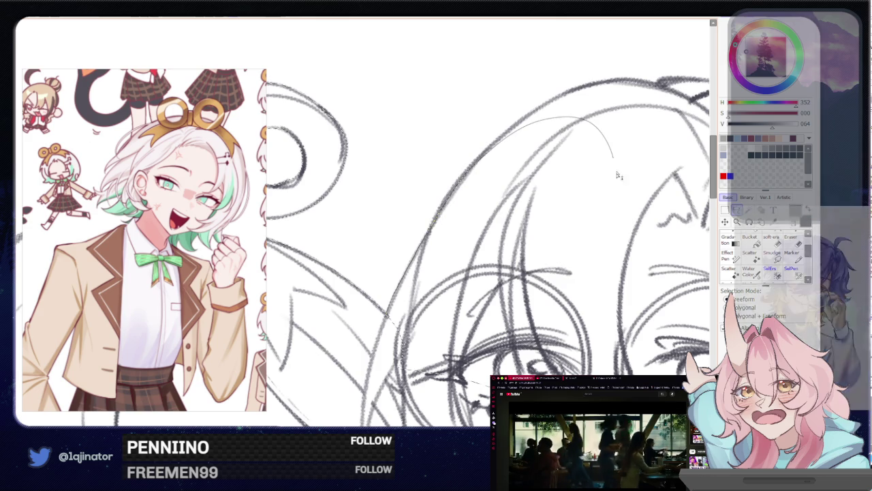
mouse_move(507, 140)
left_mouse_down()
mouse_move(432, 239)
mouse_move(374, 278)
left_mouse_up()
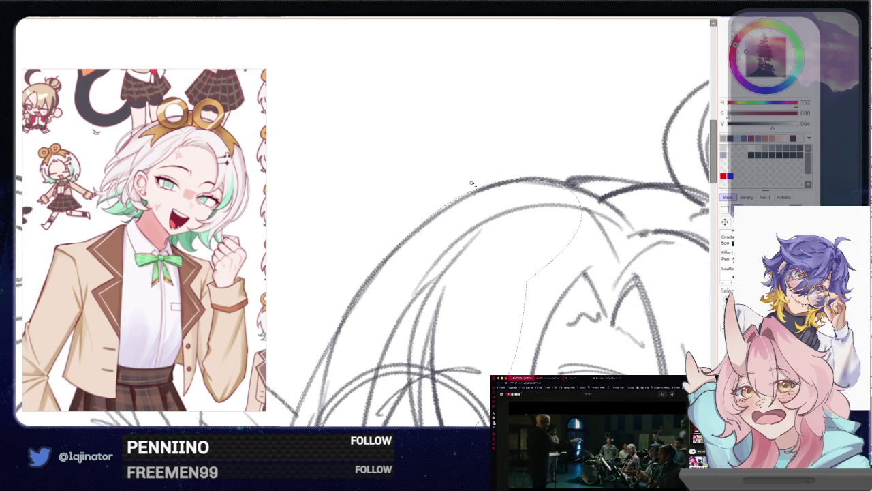
left_click_drag(418, 213, 372, 268)
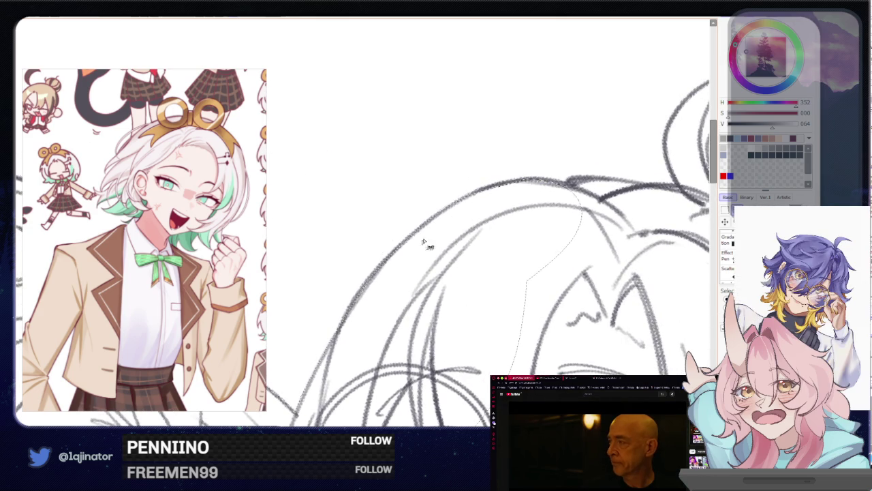
left_click_drag(423, 242, 354, 314)
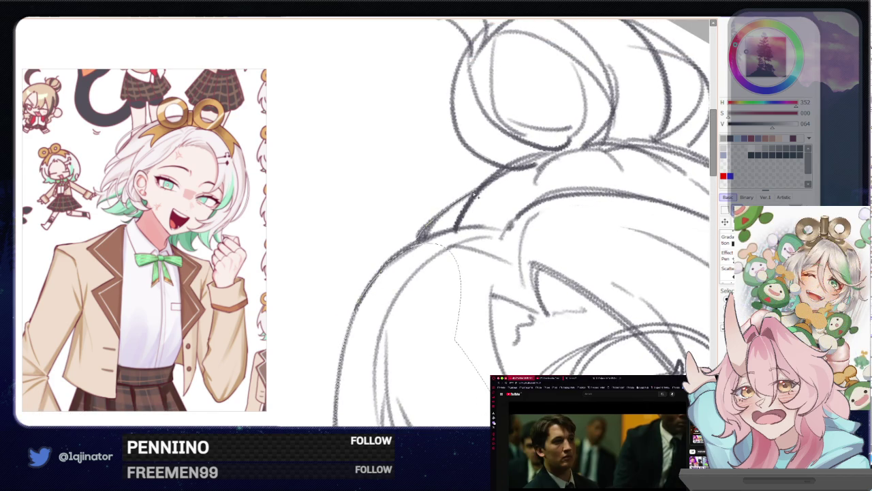
left_click_drag(421, 387, 425, 244)
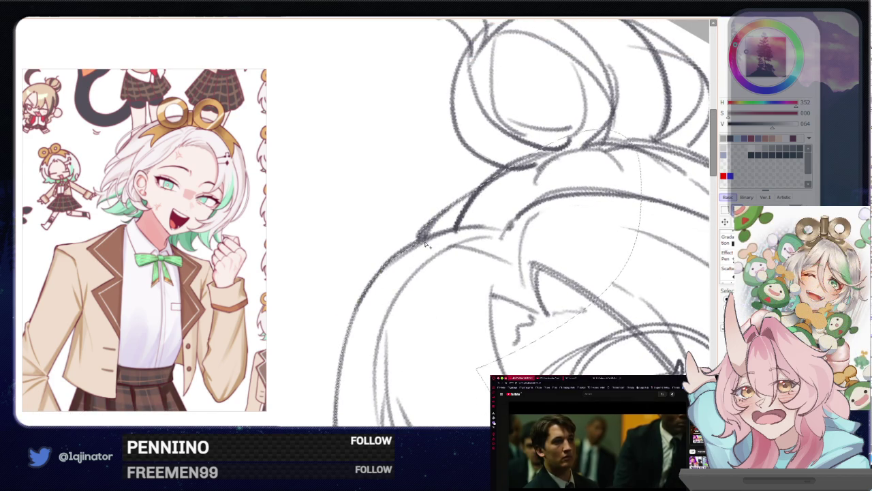
scroll(454, 246, "down", 3)
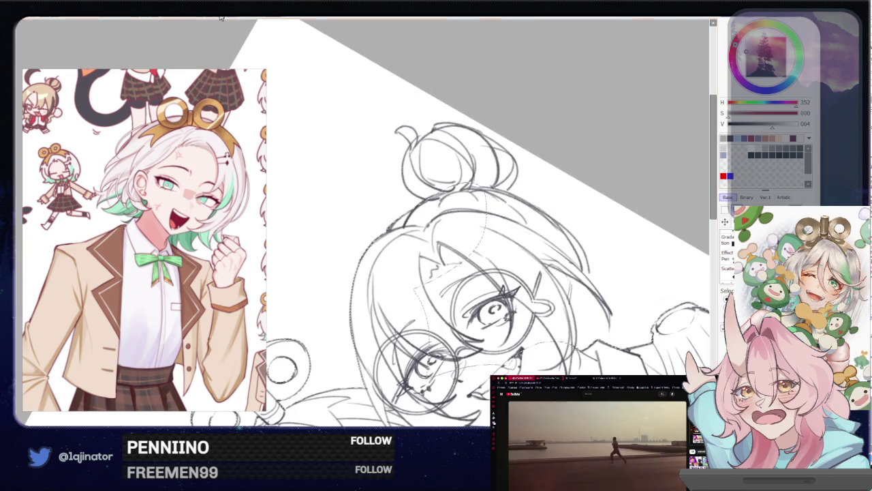
key("Home")
scroll(421, 315, "up", 2)
scroll(436, 307, "up", 2)
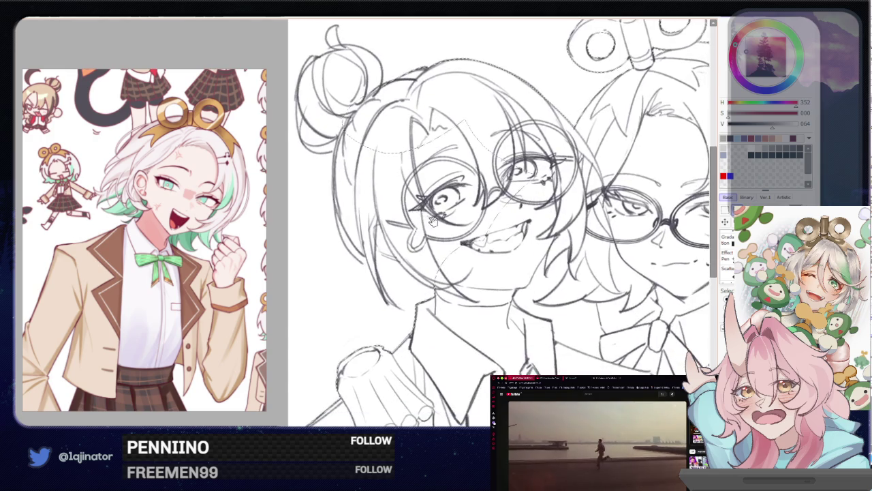
scroll(456, 300, "up", 2)
scroll(481, 291, "up", 2)
scroll(481, 292, "down", 4)
- Tilt the view for a face close-up and outline a selection down the face's side
key("End")
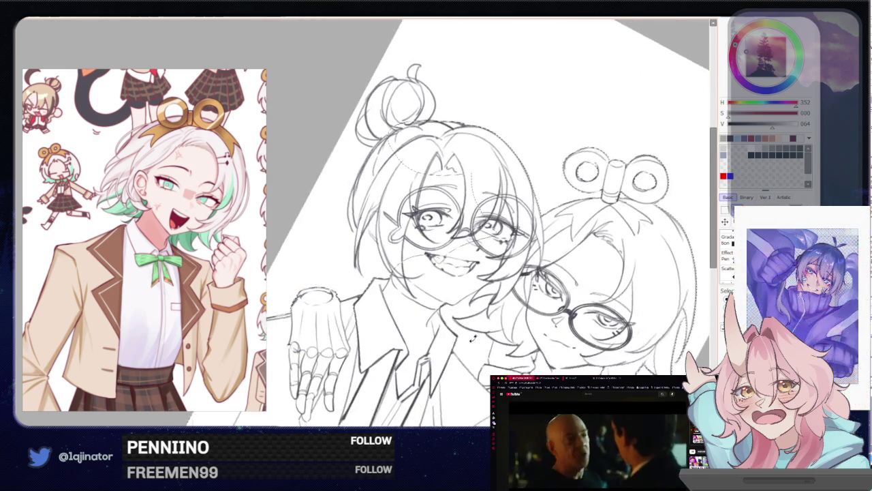
scroll(441, 338, "up", 2)
scroll(430, 318, "up", 1)
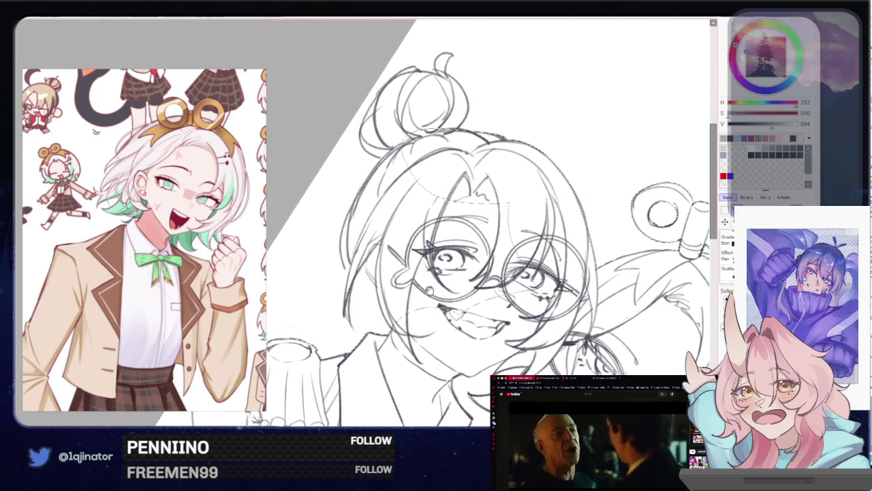
scroll(420, 297, "up", 1)
scroll(409, 276, "up", 1)
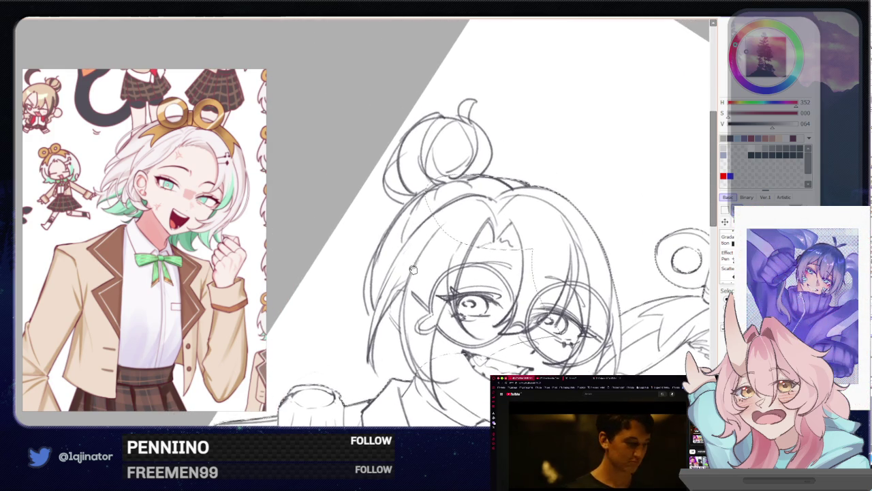
scroll(428, 197, "up", 1)
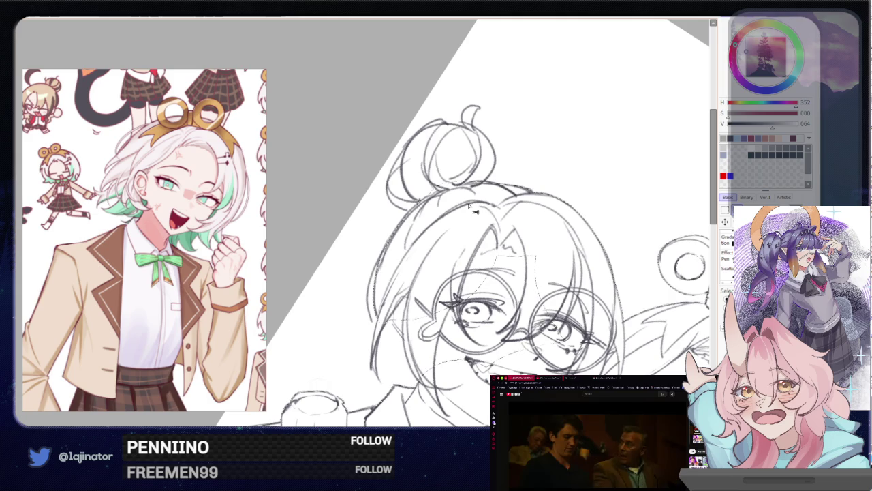
scroll(475, 211, "up", 3)
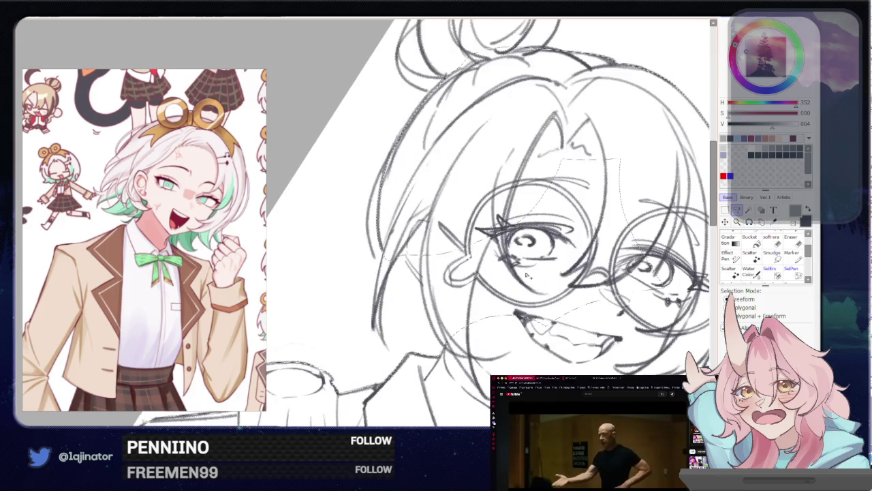
key("Delete")
key("Delete")
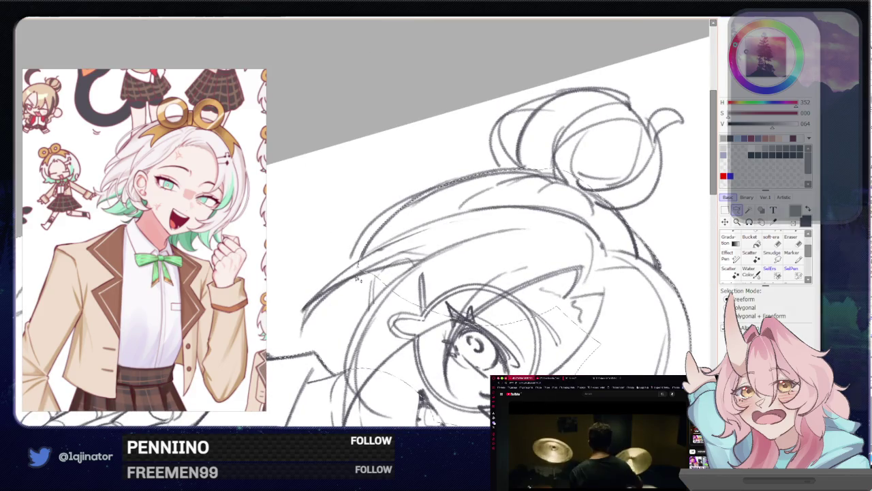
left_click_drag(361, 267, 386, 416)
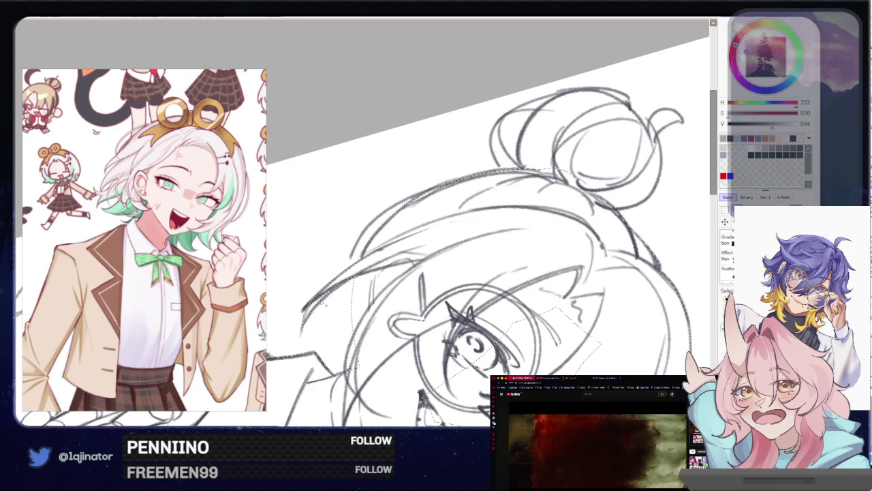
mouse_move(370, 264)
left_mouse_down()
mouse_move(424, 284)
mouse_move(395, 304)
left_mouse_up()
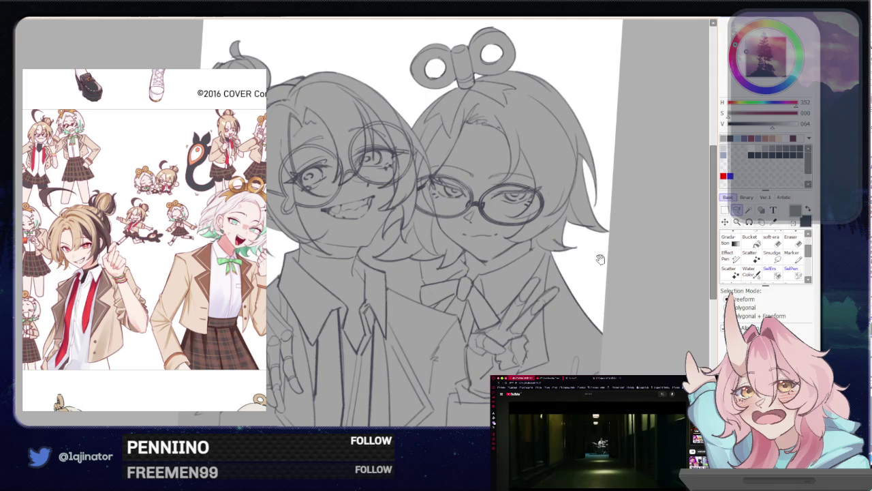
- Frame both characters in view and set the skin colour to pale peach (H 027, S 015, V 094)
left_click_drag(577, 294, 611, 290)
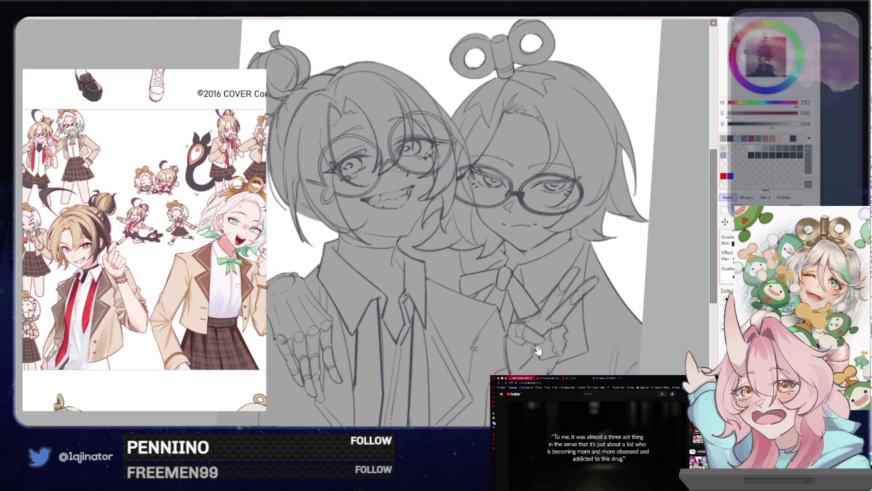
scroll(537, 351, "down", 3)
scroll(575, 316, "down", 2)
left_click_drag(576, 316, 555, 345)
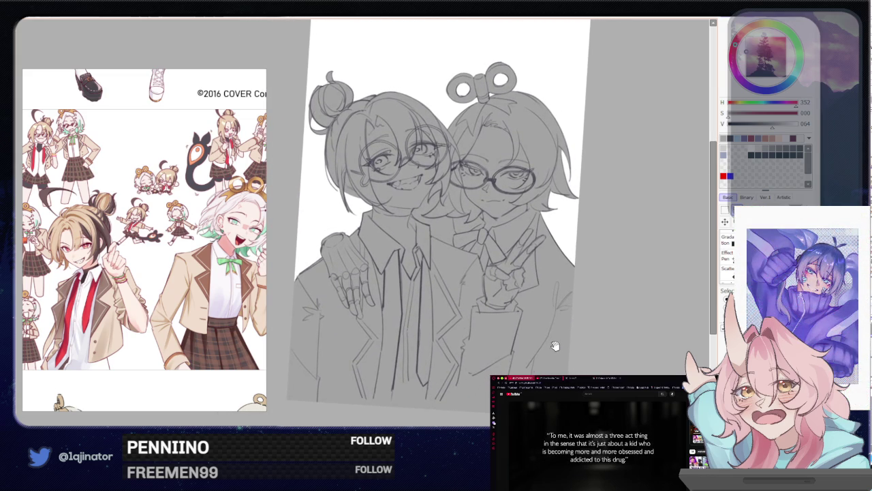
mouse_move(549, 342)
left_mouse_down()
mouse_move(549, 351)
mouse_move(579, 345)
left_mouse_up()
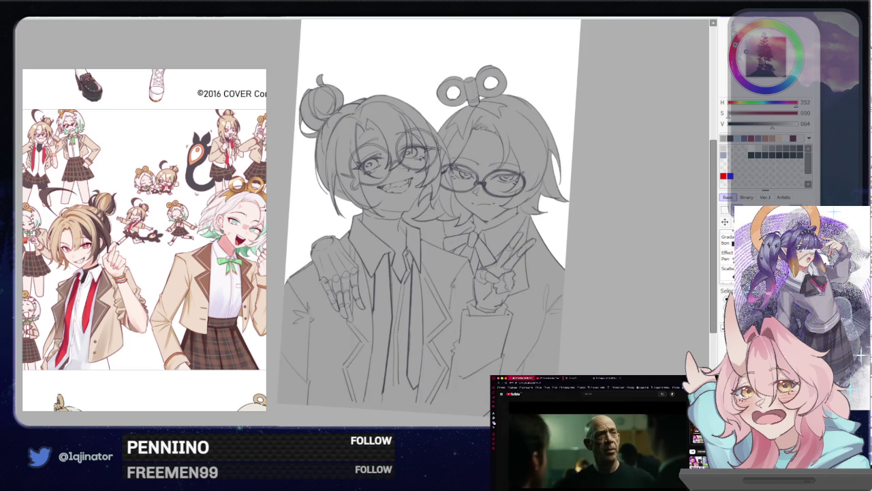
key("Delete")
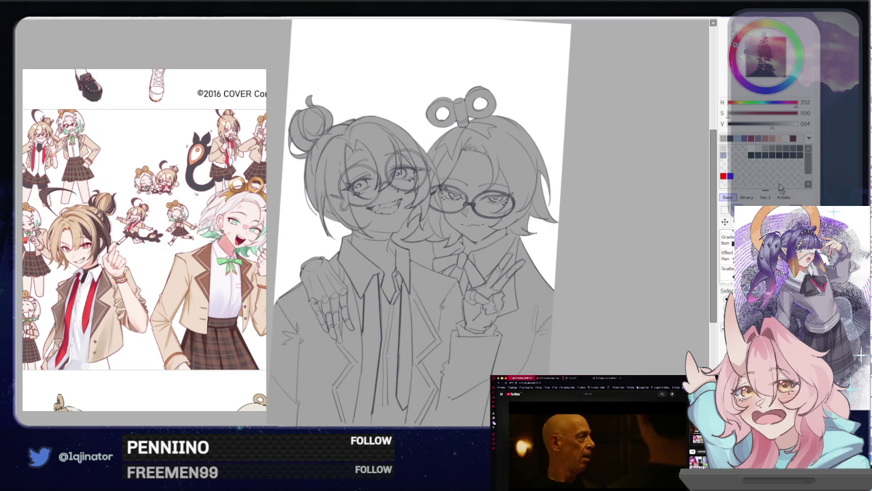
key("x")
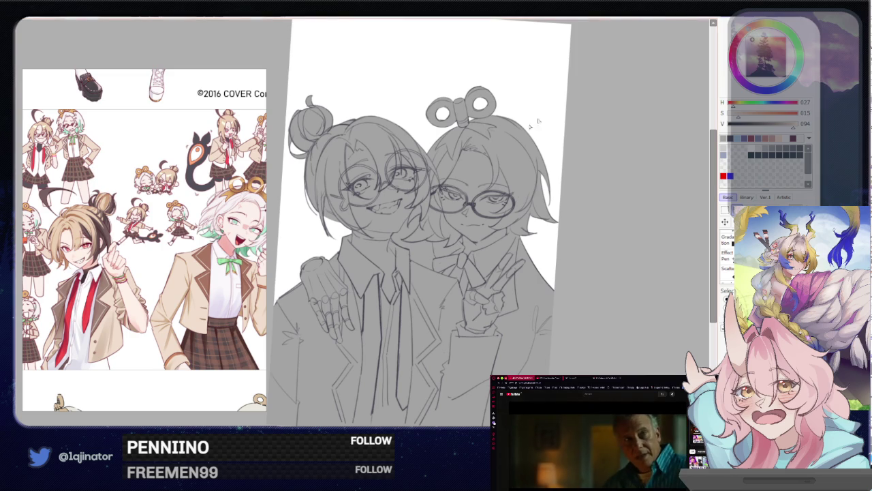
- Paint skin tone over both faces and the left hand, then apply a Hue/Saturation adjustment
mouse_move(333, 143)
left_mouse_down()
mouse_move(416, 205)
mouse_move(368, 252)
left_mouse_up()
left_click_drag(361, 212, 306, 334)
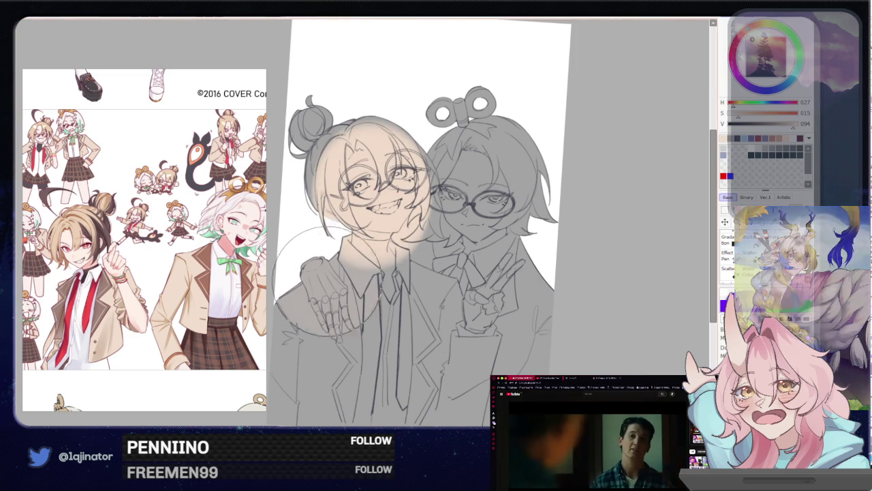
left_click_drag(477, 143, 491, 265)
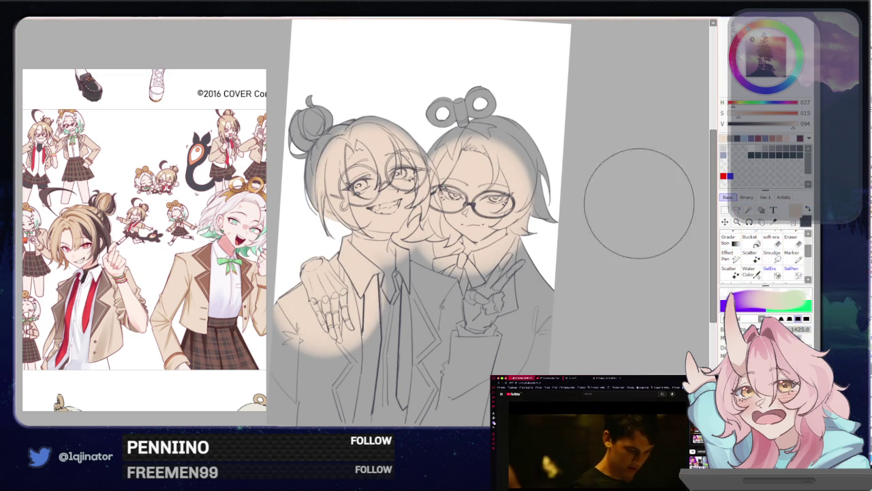
key("ctrl+u")
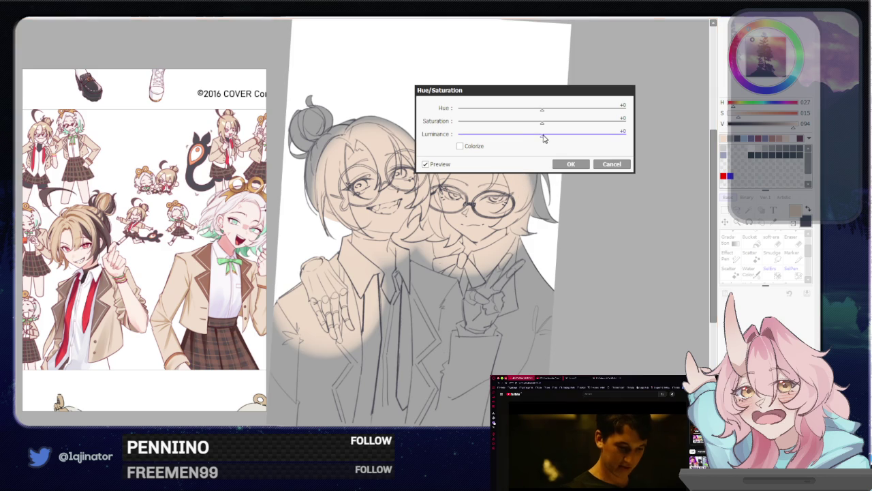
left_click(571, 163)
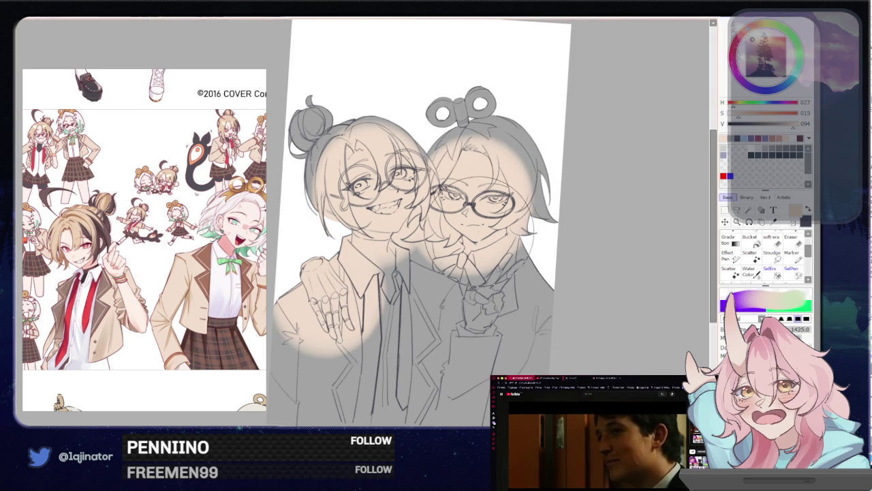
- Fill the right character's chest and hand with skin tone, undoing the stray left-chest stroke
key("ctrl+plus")
left_click_drag(490, 259, 613, 354)
left_click_drag(484, 293, 600, 368)
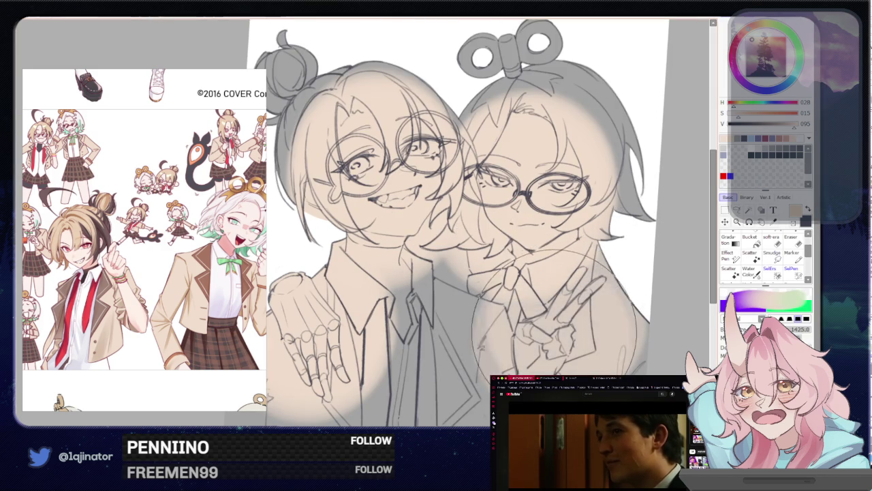
left_click_drag(477, 259, 627, 368)
left_click_drag(477, 259, 368, 314)
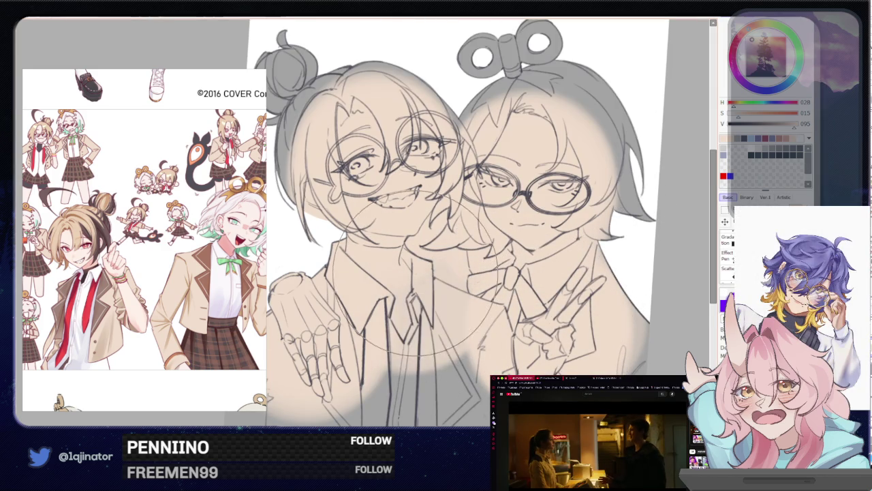
key("ctrl+z")
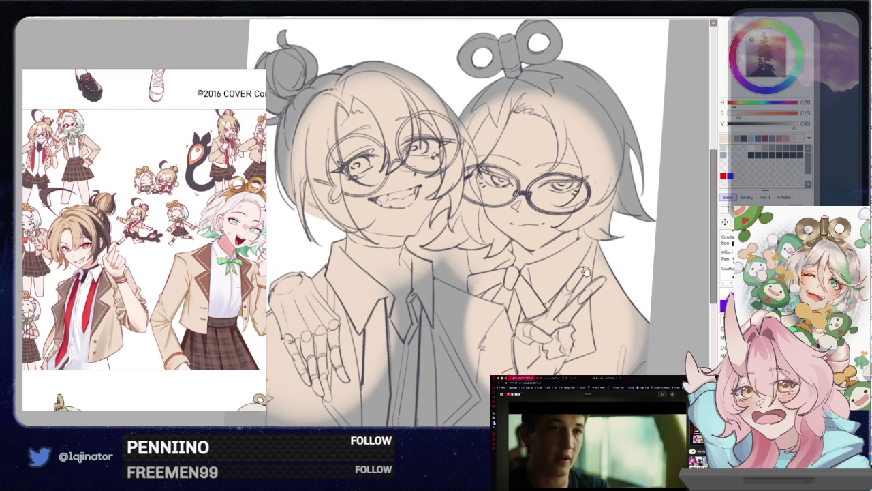
left_click_drag(584, 271, 591, 304)
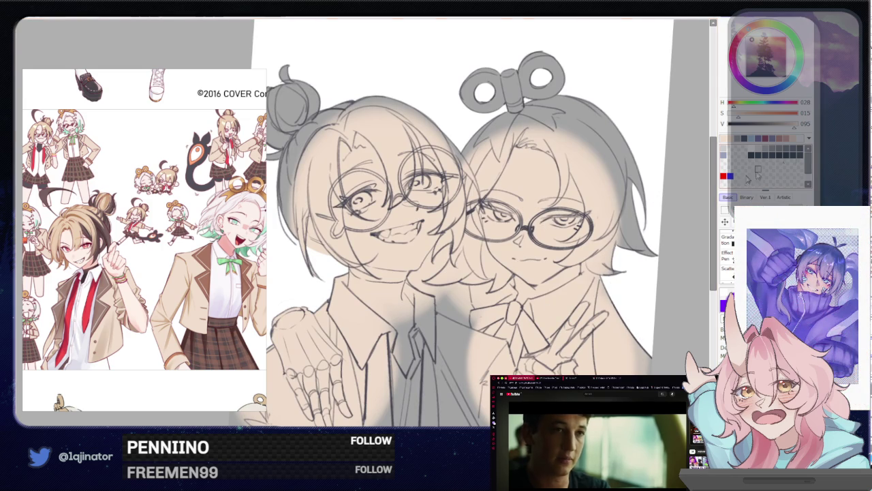
- Airbrush soft pink blush on both characters' cheeks
key("ctrl+plus")
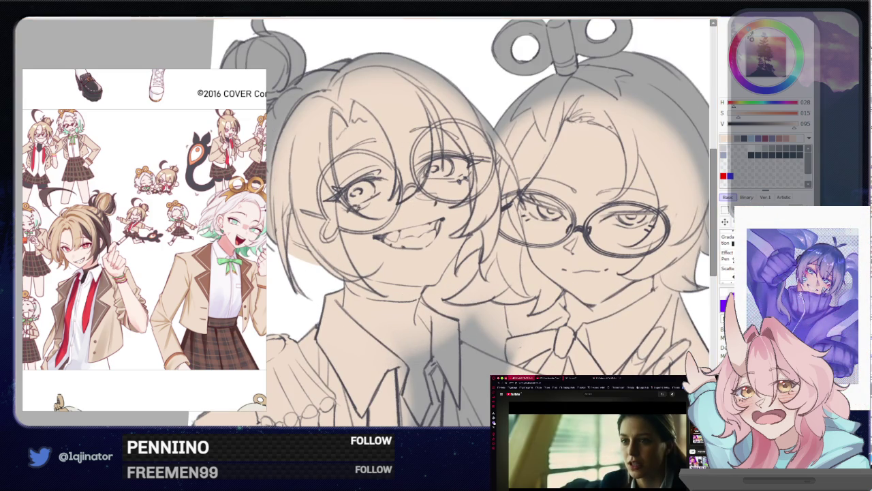
left_click(385, 232, "alt")
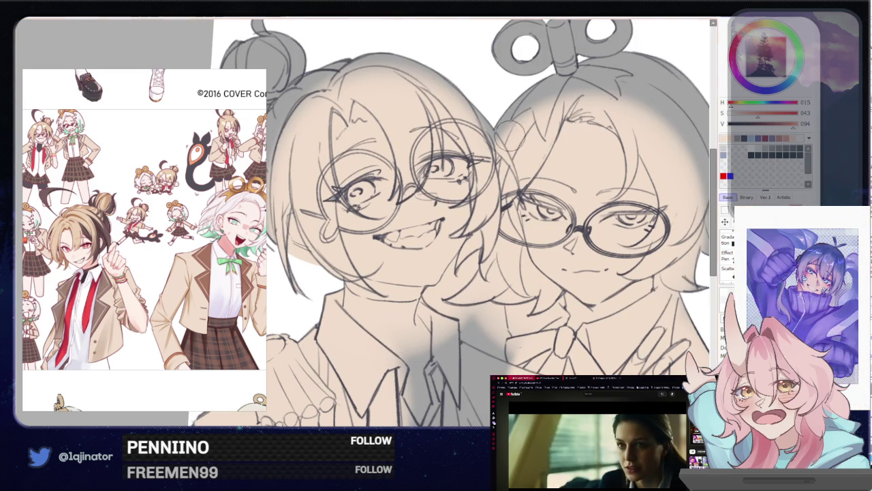
left_click_drag(330, 204, 349, 214)
mouse_move(436, 188)
left_mouse_down()
mouse_move(477, 180)
mouse_move(470, 170)
mouse_move(477, 177)
left_mouse_up()
left_click_drag(518, 204, 475, 195)
left_click_drag(497, 225, 538, 204)
left_click_drag(471, 238, 525, 266)
mouse_move(545, 225)
left_mouse_down()
mouse_move(607, 218)
mouse_move(620, 235)
left_mouse_up()
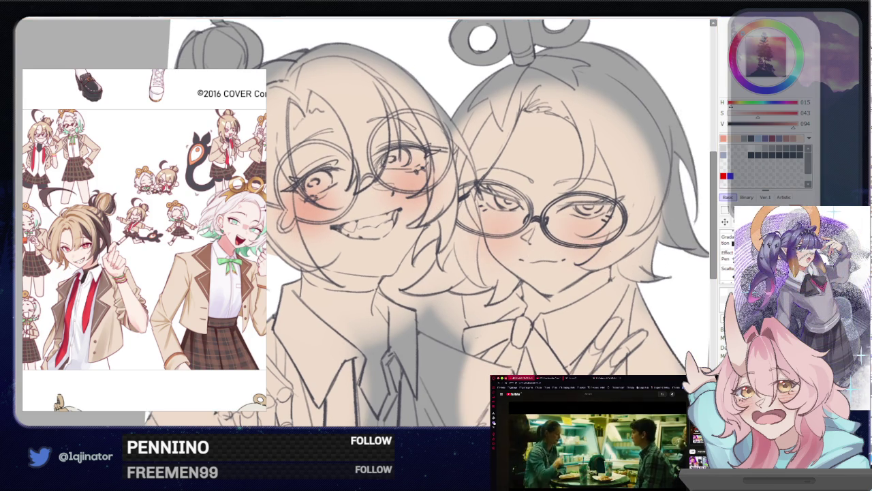
- Draw fine hatch lines over the blush with a smaller pen
key("]")
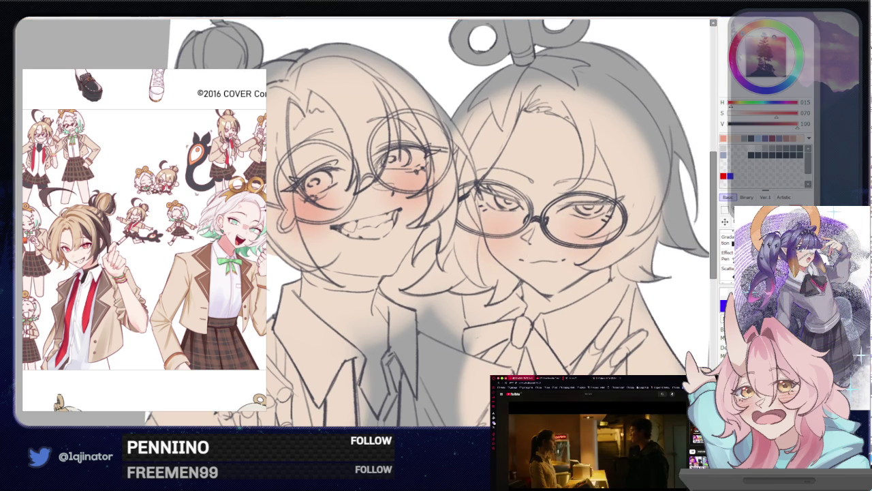
left_click_drag(576, 220, 600, 234)
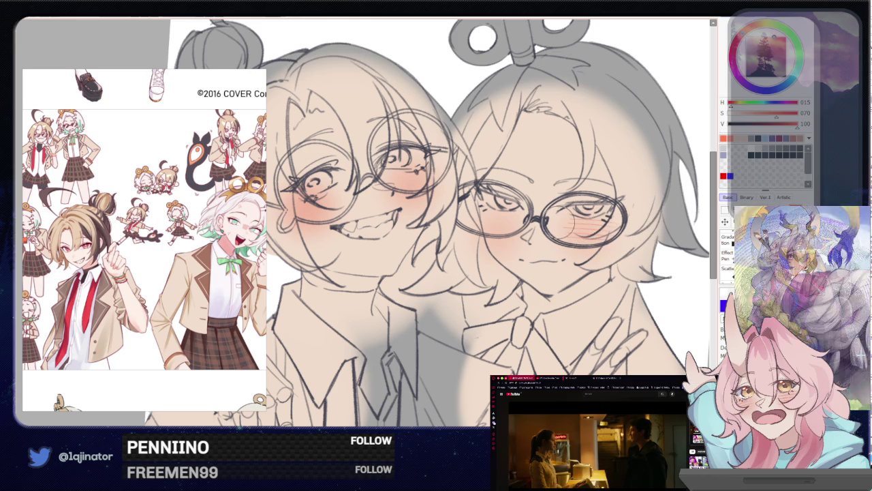
left_click_drag(487, 212, 521, 228)
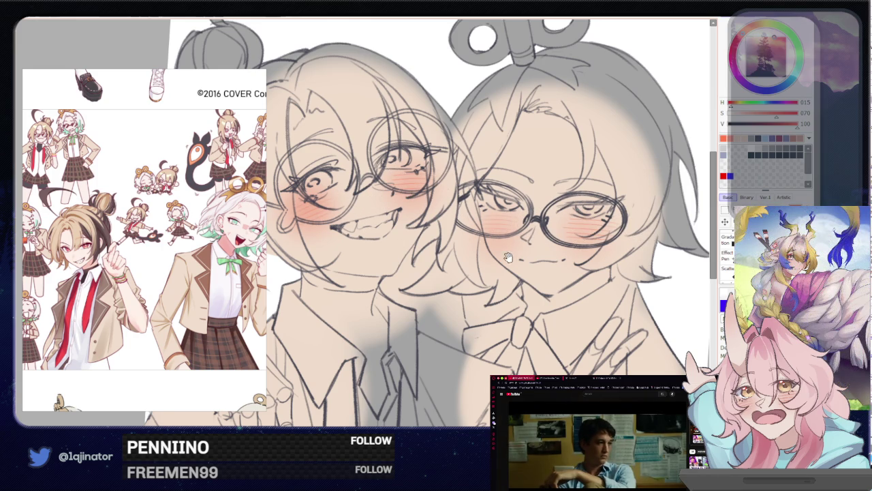
left_click_drag(508, 257, 502, 280)
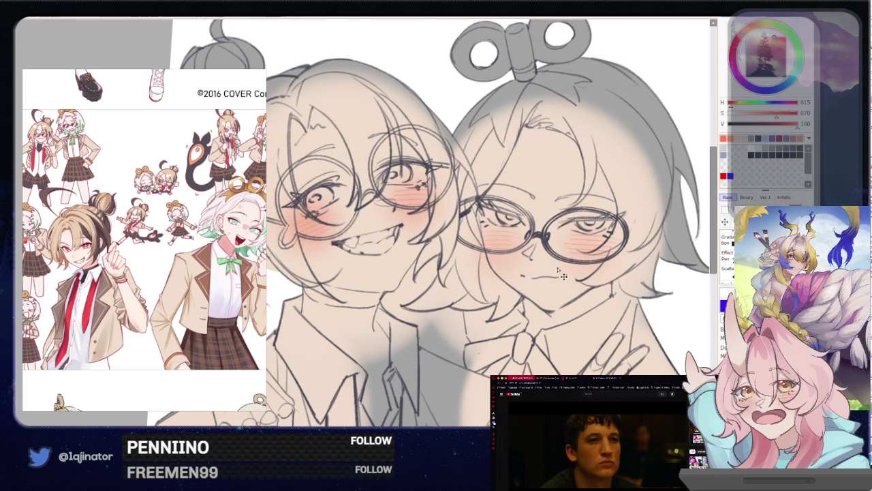
- Shift the blush hue with the Hue/Saturation Hue slider and apply it
key("ctrl+u")
mouse_move(542, 108)
left_mouse_down()
mouse_move(566, 122)
mouse_move(556, 137)
left_mouse_up()
left_click_drag(541, 109, 548, 109)
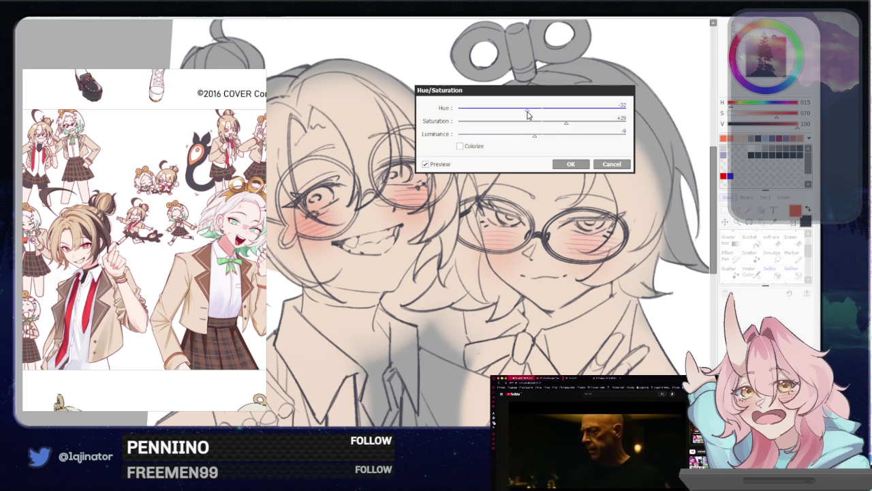
left_click(571, 164)
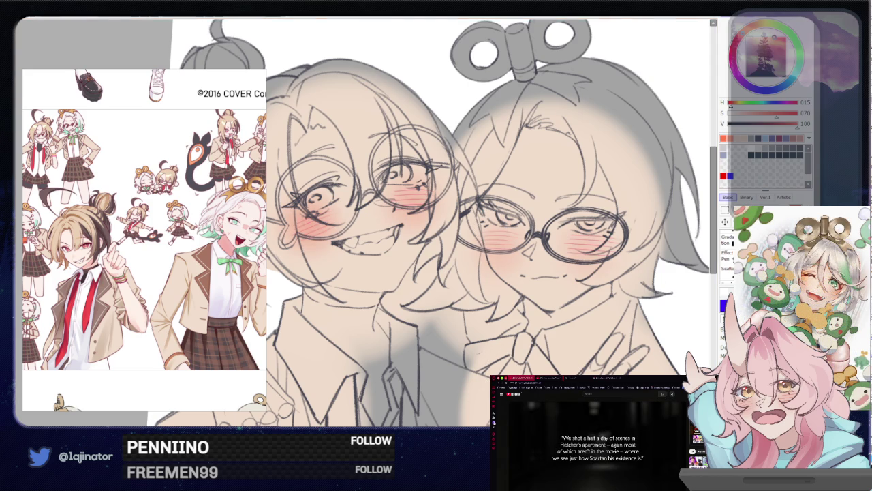
- Set the brush colour to near-white for the eye whites
left_click(566, 293, "alt")
left_click(738, 124)
left_click(570, 274, "alt")
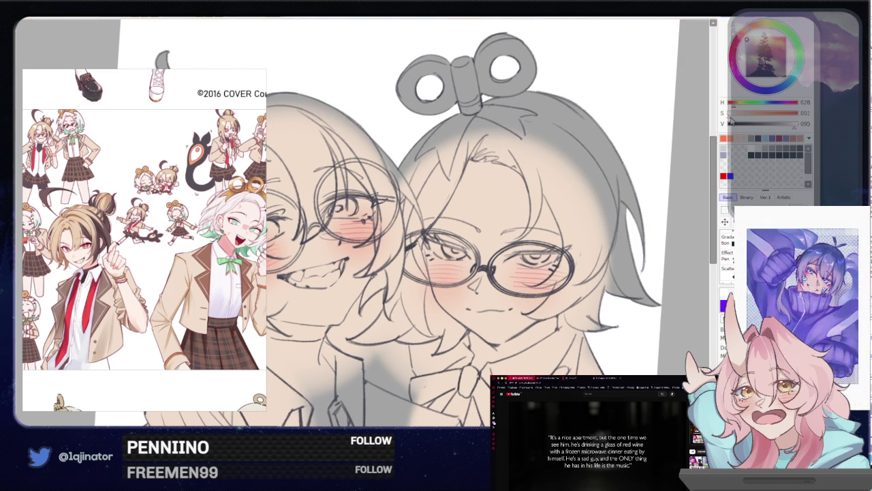
scroll(497, 270, "up", 2)
scroll(498, 270, "up", 2)
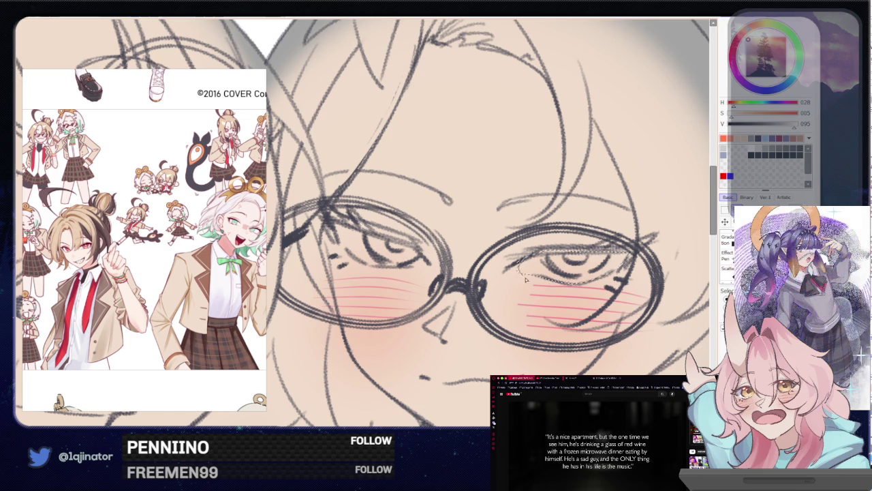
- Redraw the grinning character's upper and lower eyelid lines and eye corner
left_click_drag(450, 280, 535, 286)
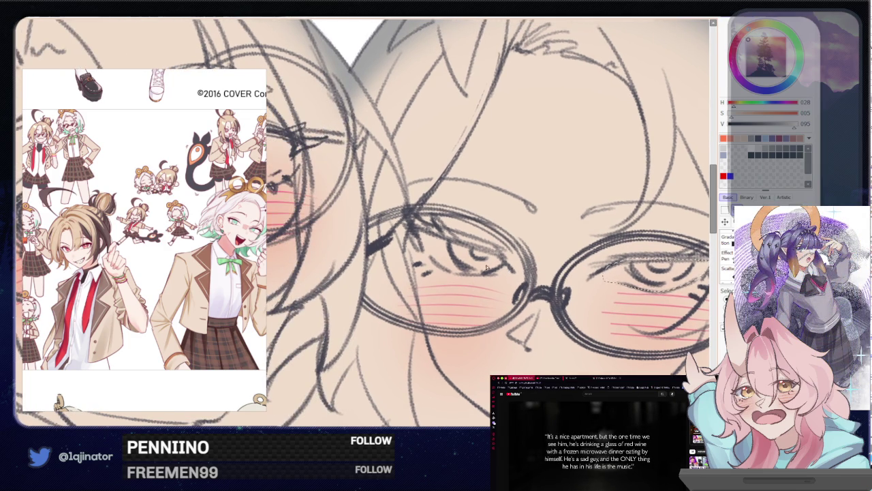
left_click_drag(487, 268, 334, 297)
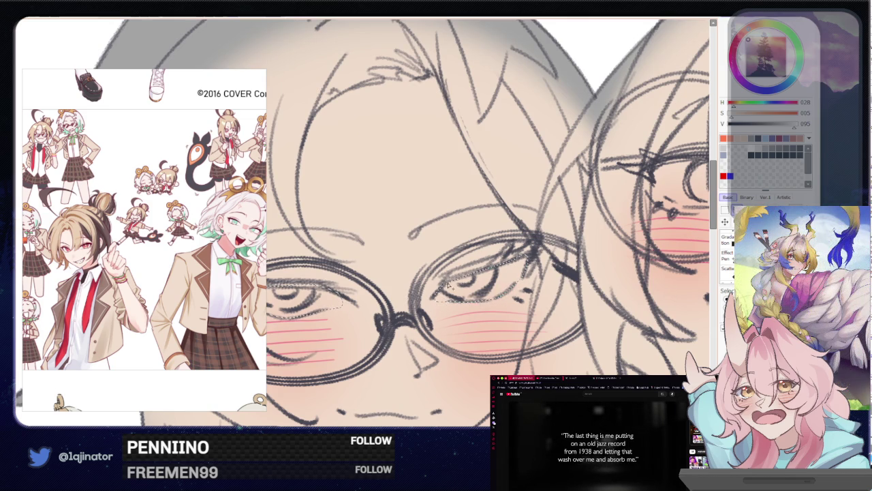
mouse_move(334, 318)
left_mouse_down()
mouse_move(394, 304)
mouse_move(412, 289)
left_mouse_up()
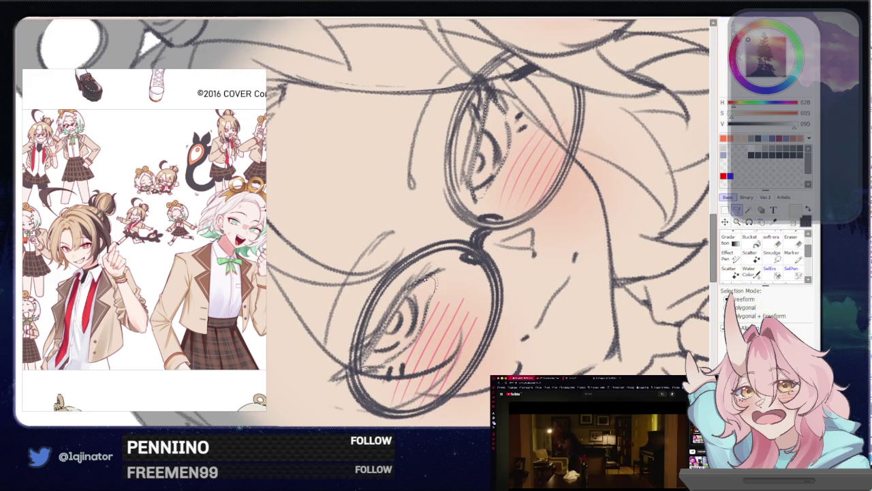
mouse_move(440, 305)
left_mouse_down()
mouse_move(451, 281)
mouse_move(456, 215)
left_mouse_up()
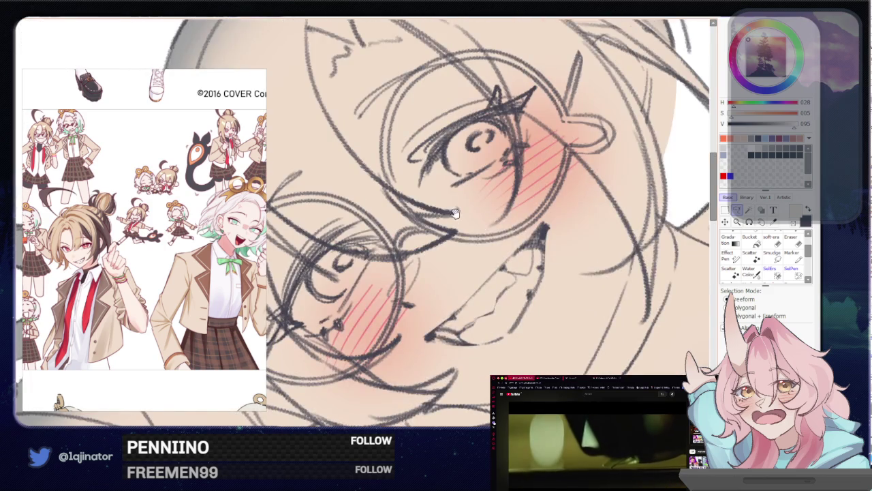
scroll(456, 214, "up", 2)
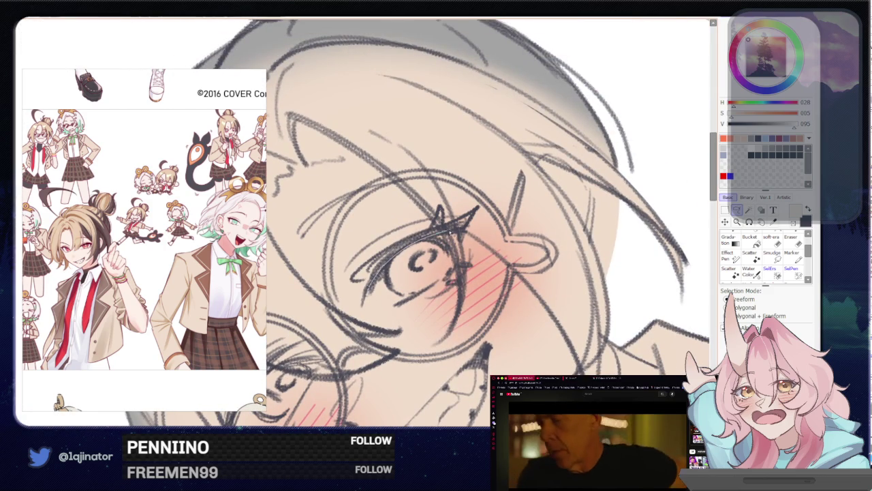
left_click_drag(379, 261, 461, 233)
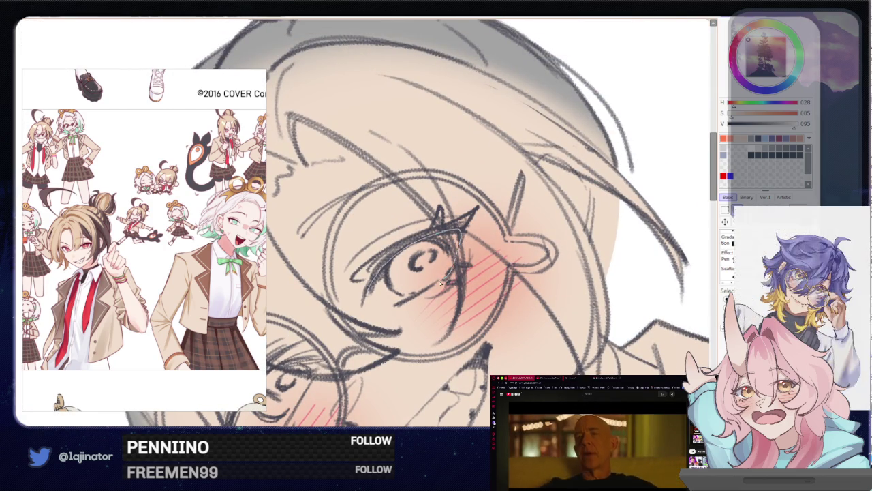
mouse_move(385, 263)
left_mouse_down()
mouse_move(461, 232)
mouse_move(368, 300)
mouse_move(377, 310)
left_mouse_up()
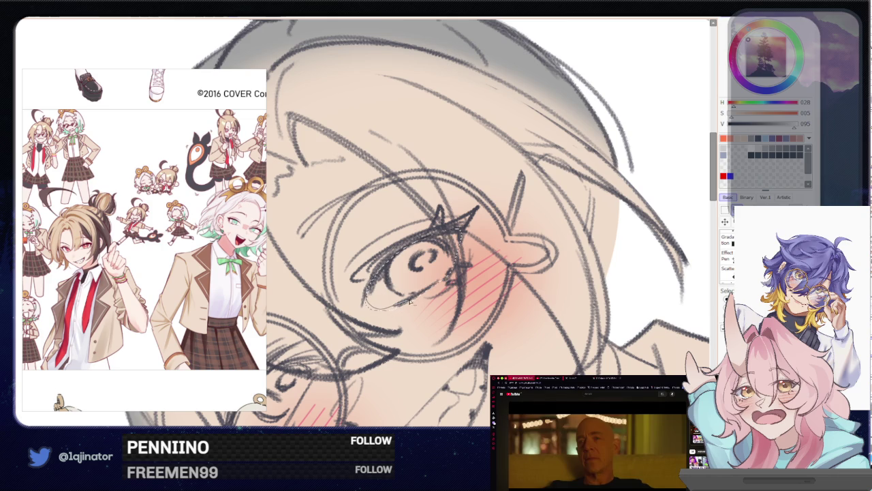
left_click_drag(425, 306, 371, 289)
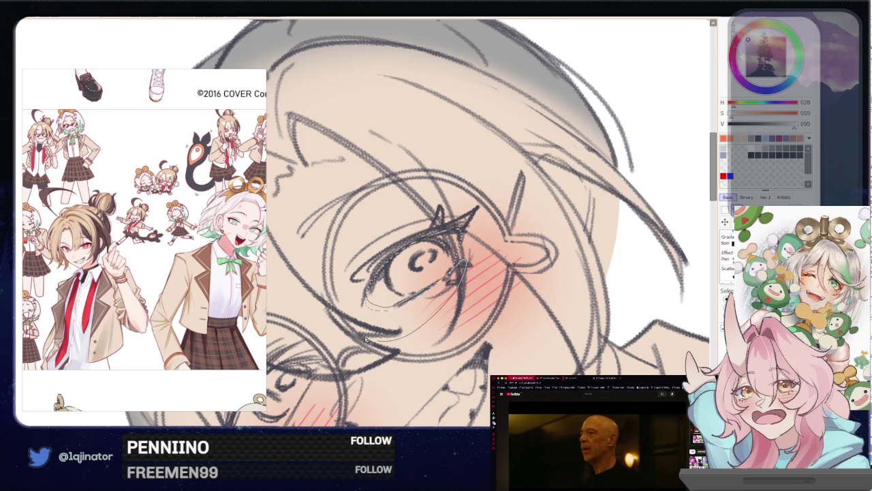
- Paint near-white into the whites of both of the grinning character's eyes
left_click_drag(436, 284, 467, 246)
left_click_drag(398, 291, 330, 345)
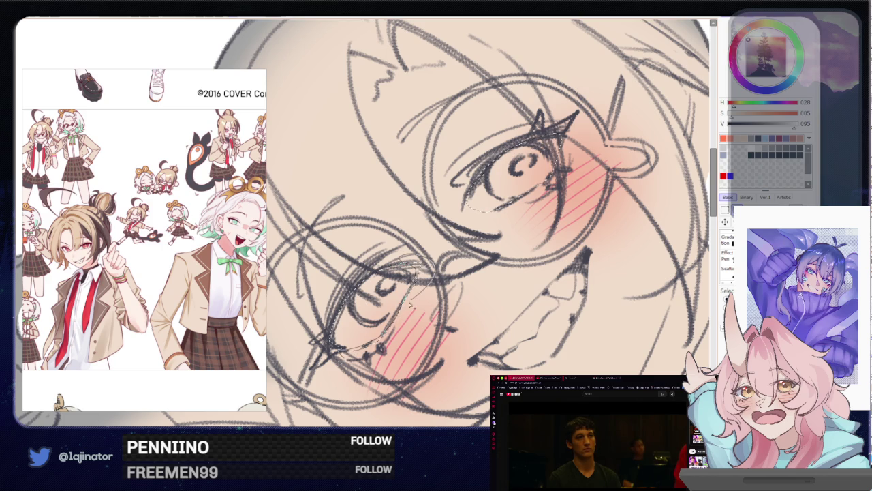
left_click_drag(409, 276, 361, 310)
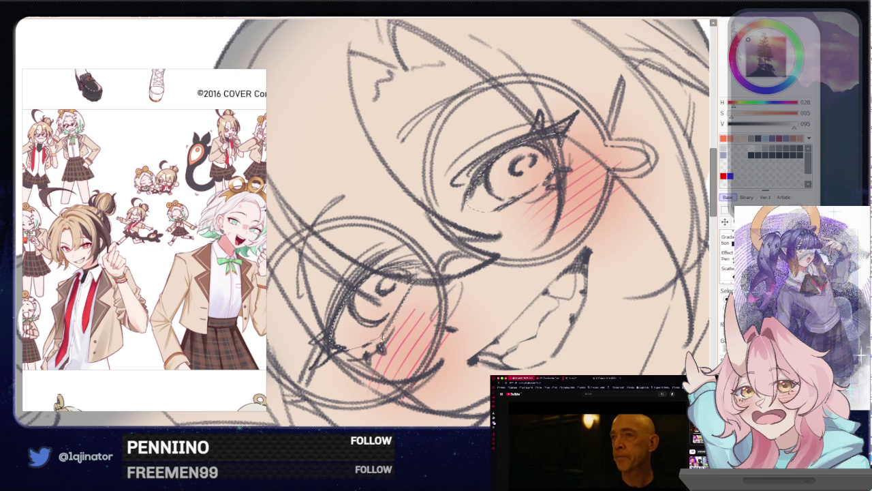
left_click_drag(484, 170, 538, 178)
scroll(538, 237, "down", 3)
scroll(538, 237, "down", 3)
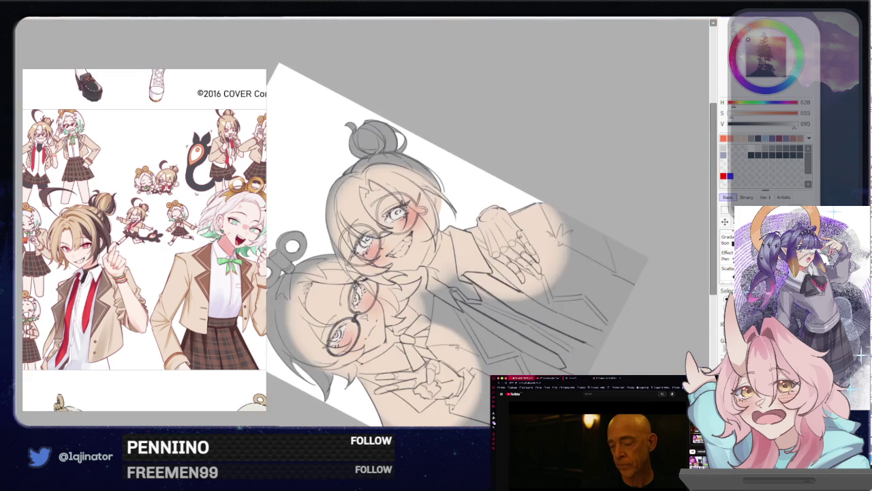
scroll(557, 336, "up", 2)
key("Delete")
scroll(455, 291, "up", 2)
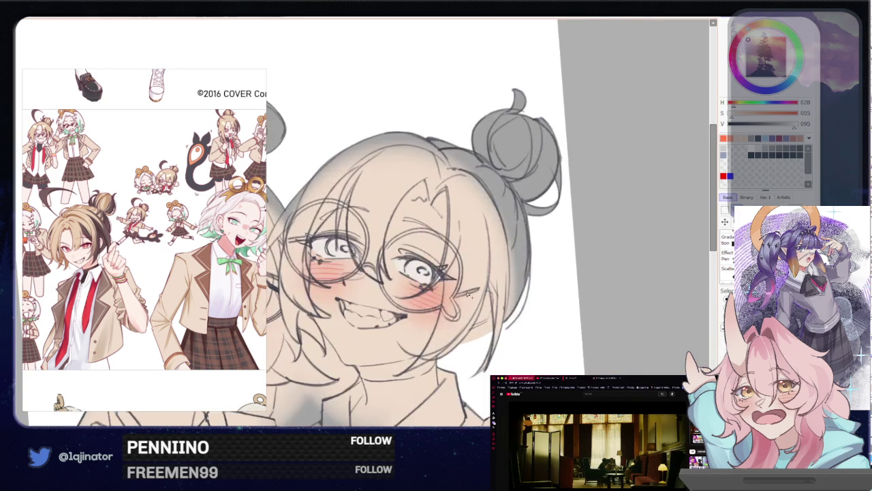
scroll(456, 291, "up", 2)
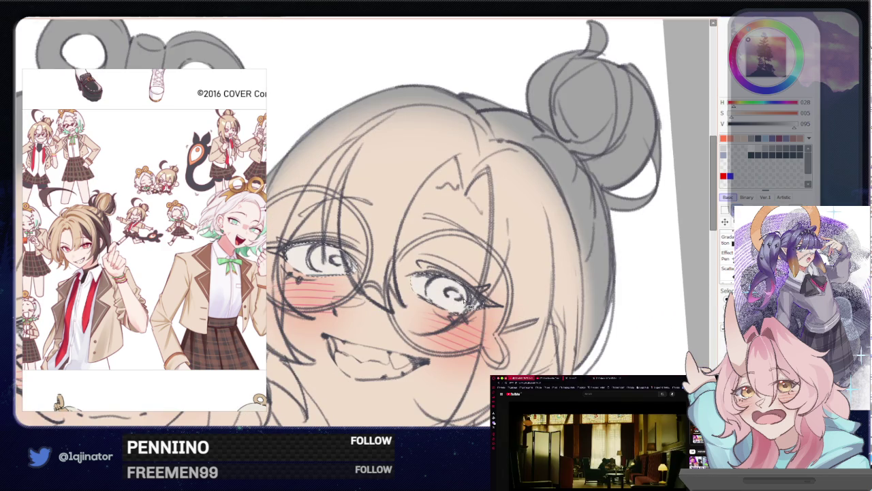
scroll(471, 306, "down", 2)
scroll(436, 303, "up", 1)
scroll(432, 302, "up", 1)
scroll(431, 302, "up", 1)
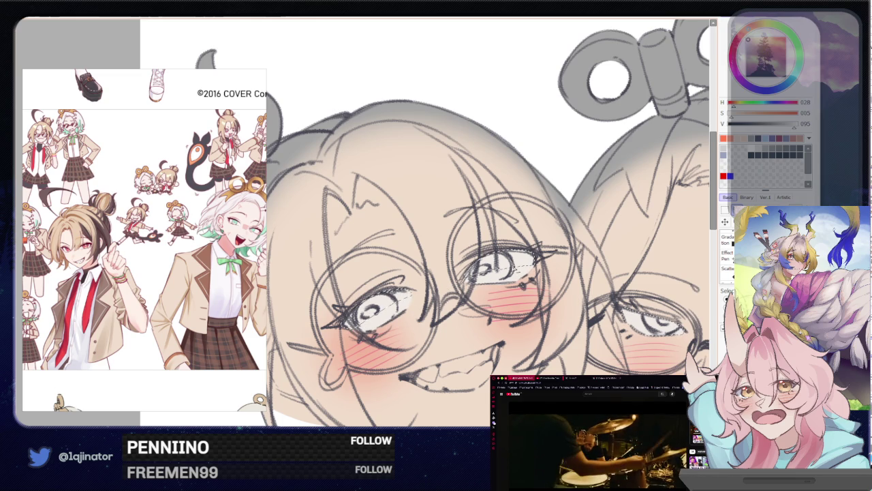
left_click_drag(479, 304, 341, 293)
scroll(589, 281, "up", 2)
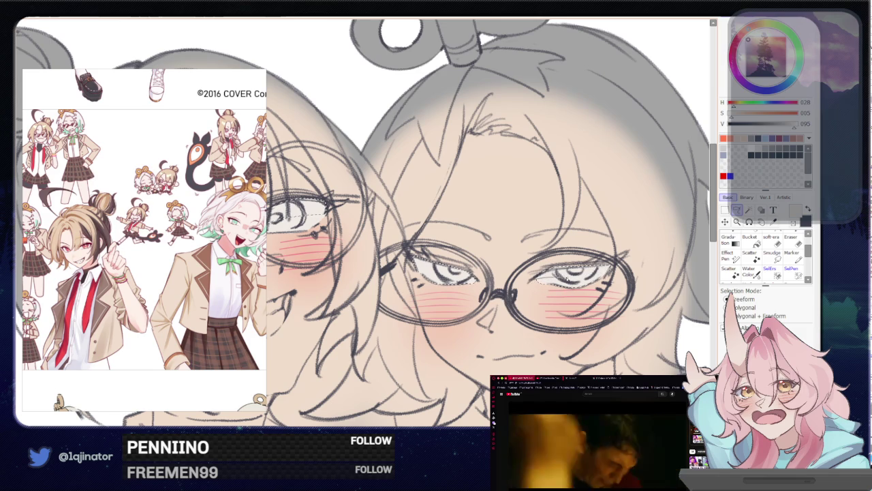
left_click_drag(595, 296, 449, 266)
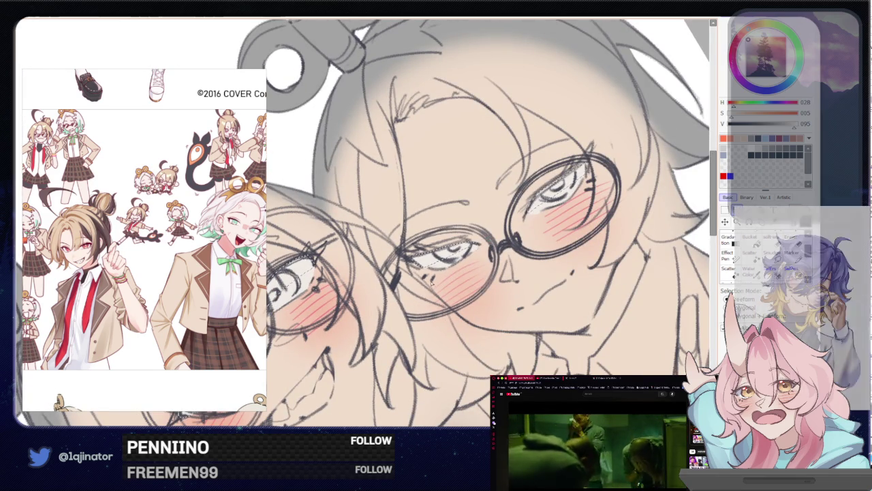
left_click_drag(488, 256, 397, 300)
scroll(397, 300, "down", 2)
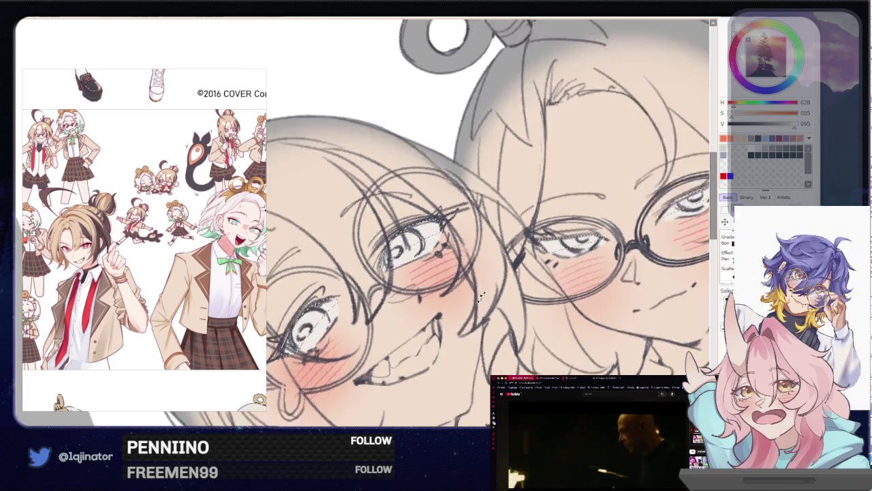
scroll(397, 299, "down", 2)
scroll(397, 300, "down", 2)
scroll(397, 300, "down", 1)
key("Home")
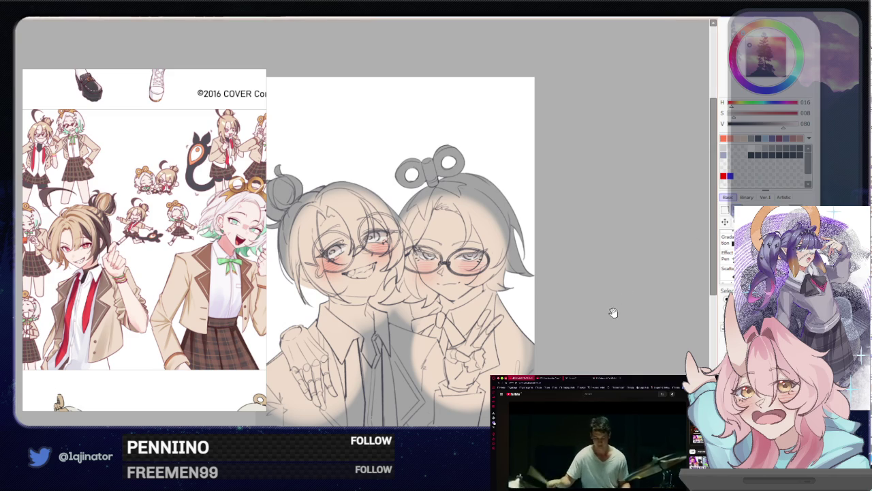
- Zoom in and centre the view on the left character's eyes
scroll(614, 312, "up", 2)
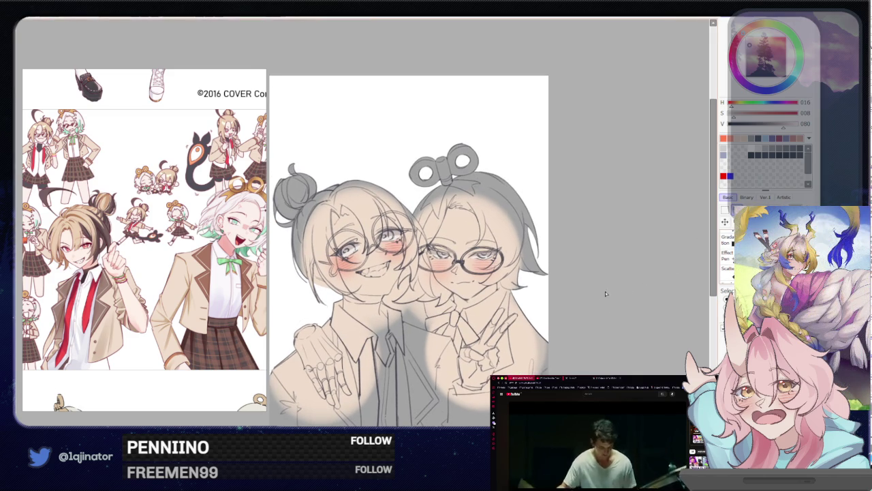
scroll(451, 311, "up", 1)
scroll(451, 312, "up", 5)
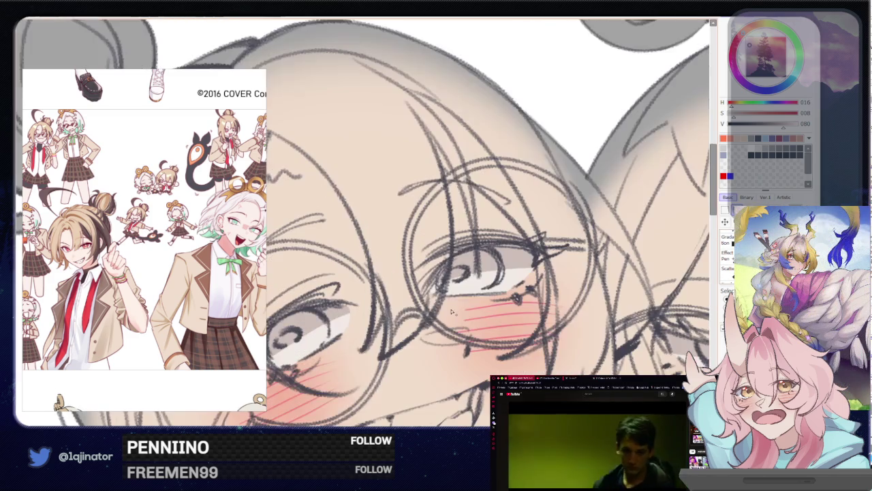
scroll(451, 311, "up", 1)
scroll(470, 287, "up", 1)
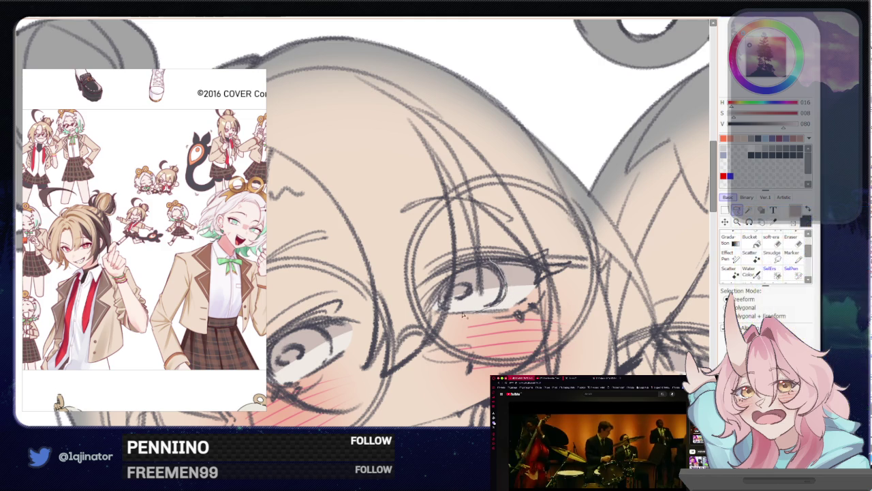
left_click_drag(324, 321, 410, 306)
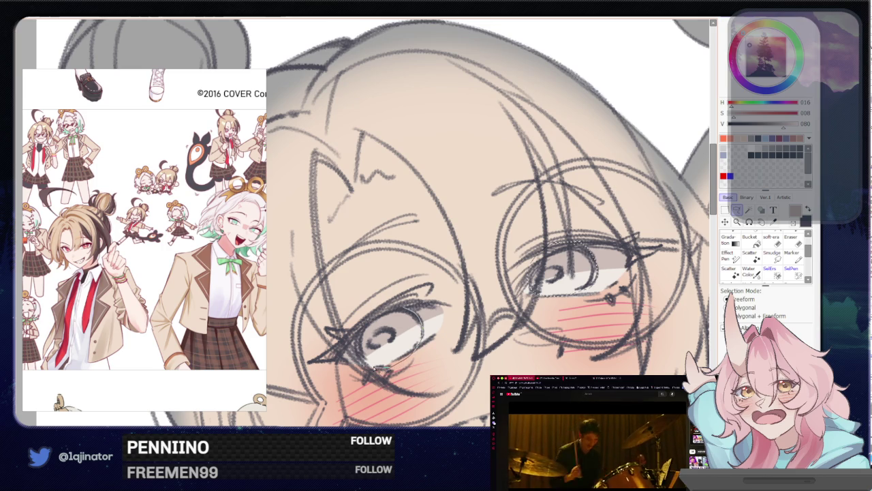
scroll(571, 257, "down", 2)
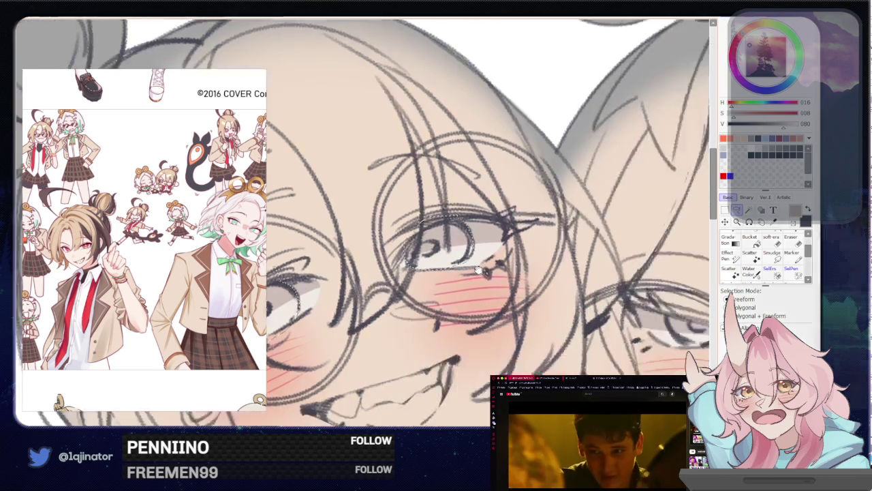
scroll(571, 257, "down", 2)
scroll(569, 257, "up", 1)
scroll(569, 257, "up", 1)
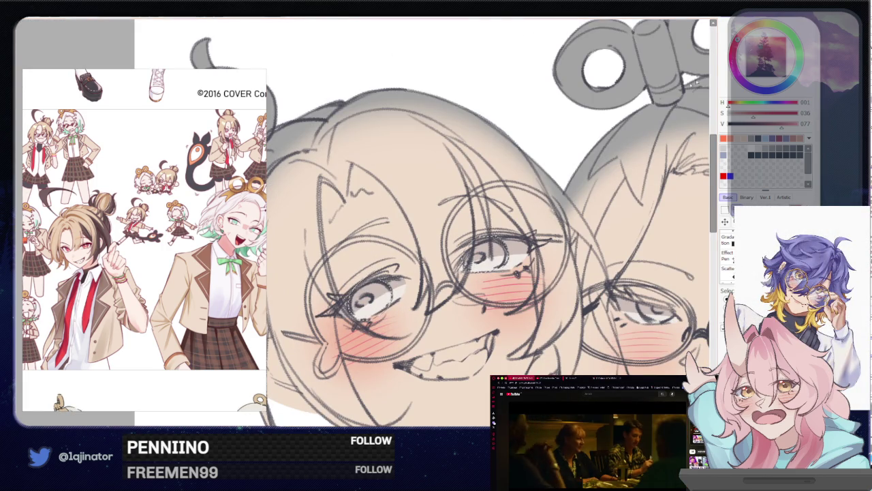
- Fill both selected irises with red, comparing before and after with undo/redo
left_click_drag(368, 293, 500, 302)
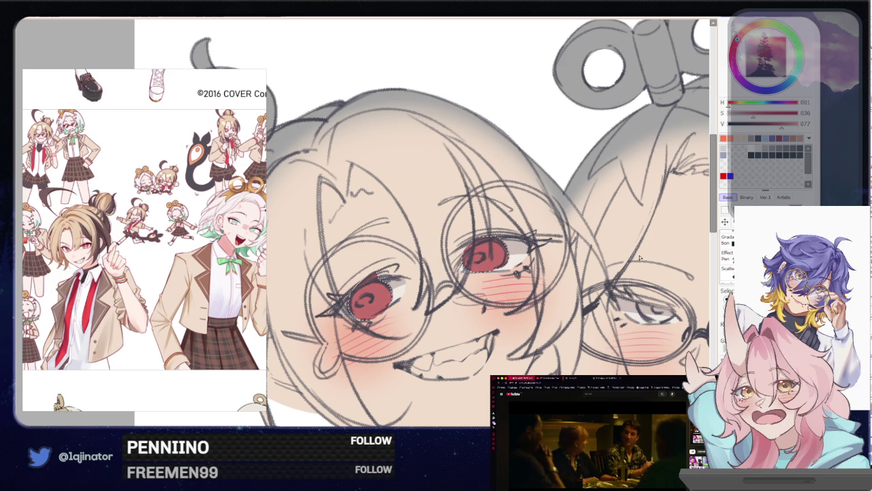
key("ctrl+z")
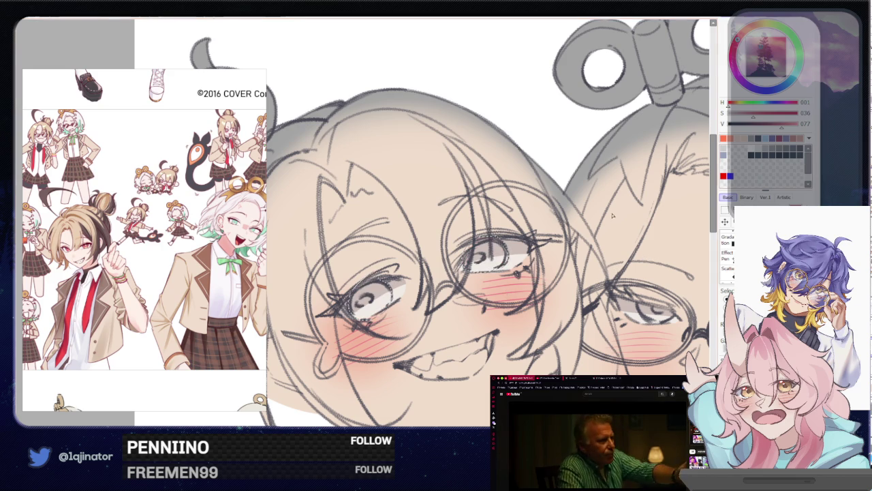
key("ctrl+y")
scroll(678, 231, "down", 2)
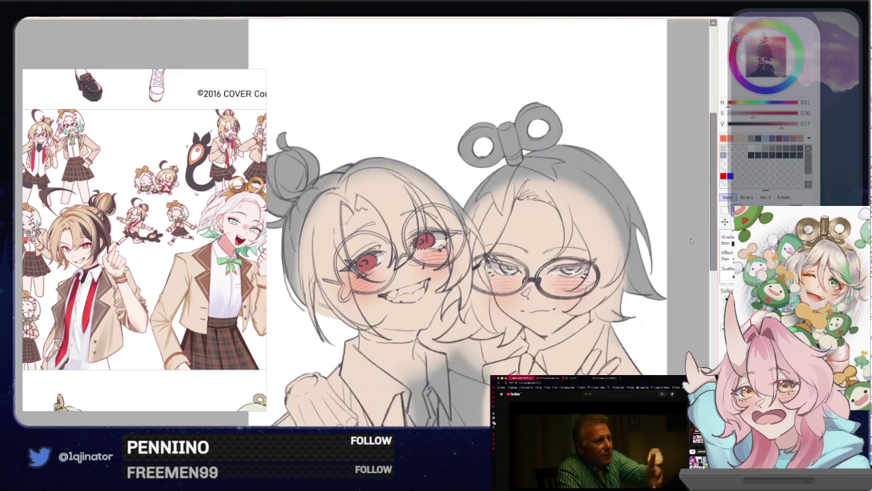
scroll(520, 298, "up", 2)
scroll(520, 298, "up", 2)
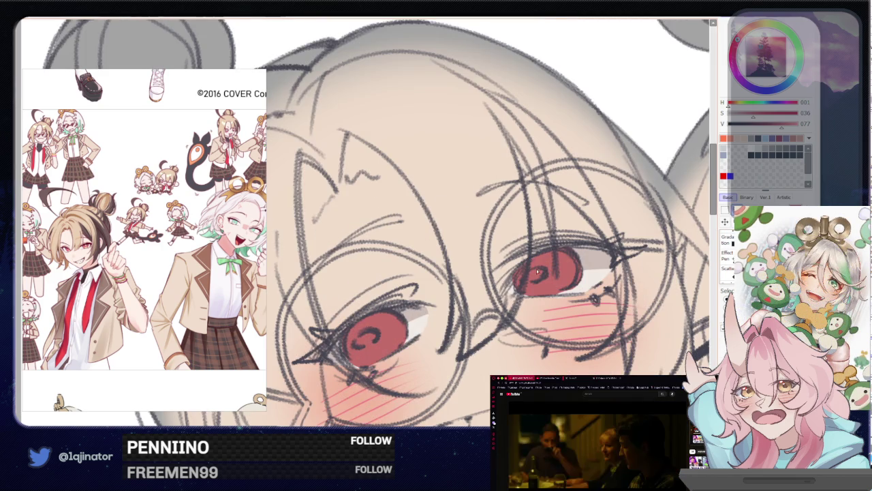
scroll(520, 298, "up", 1)
scroll(503, 281, "up", 1)
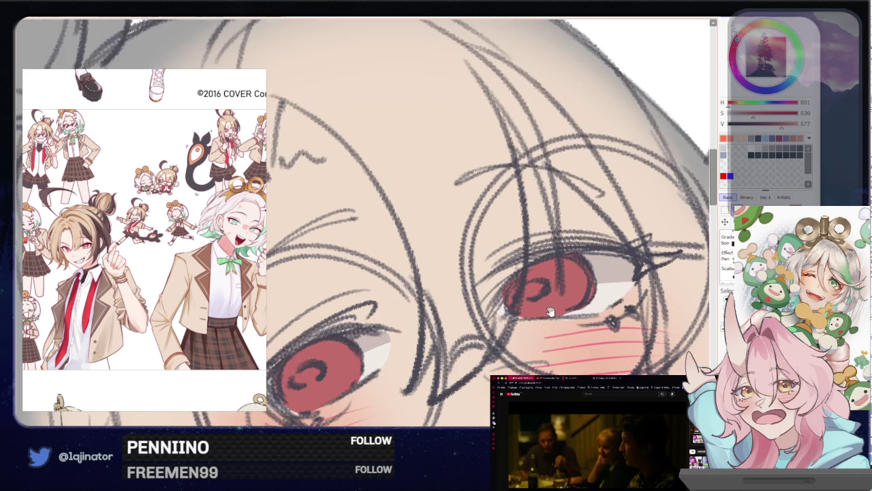
scroll(529, 282, "up", 1)
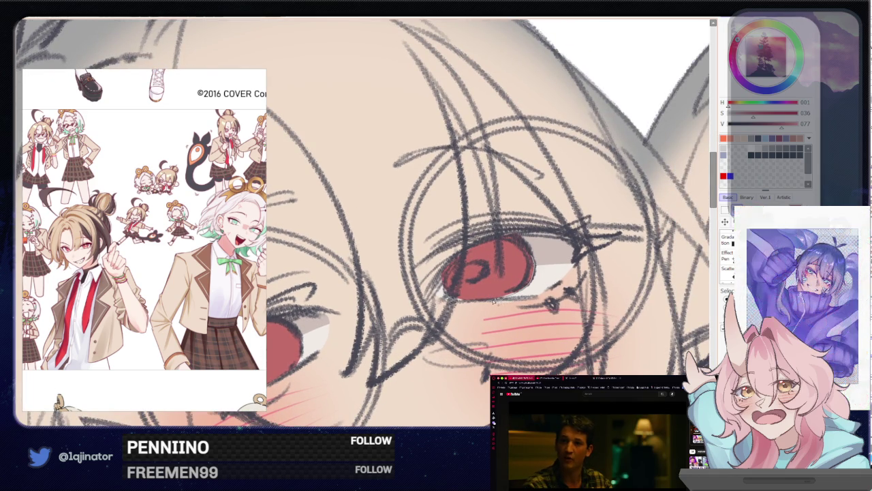
- Outline the red eye's right edge and add a curved stroke inside the pupil
left_click_drag(293, 364, 413, 320)
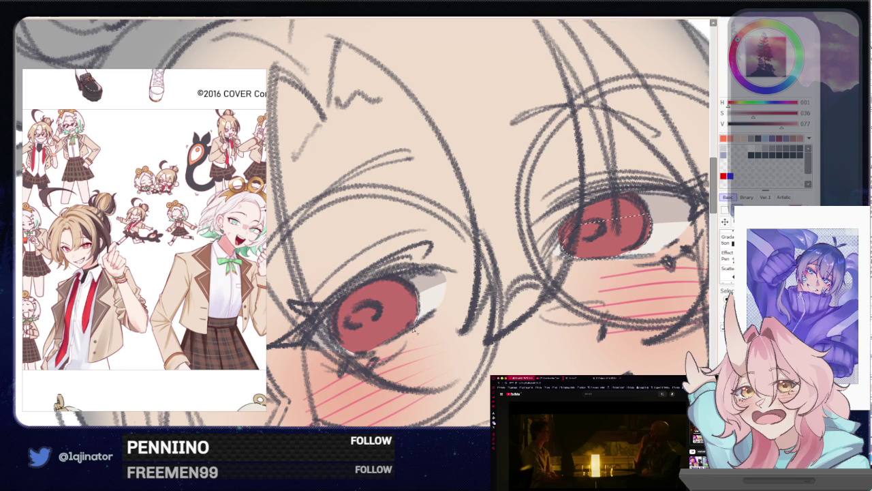
scroll(420, 327, "down", 3)
scroll(477, 306, "down", 2)
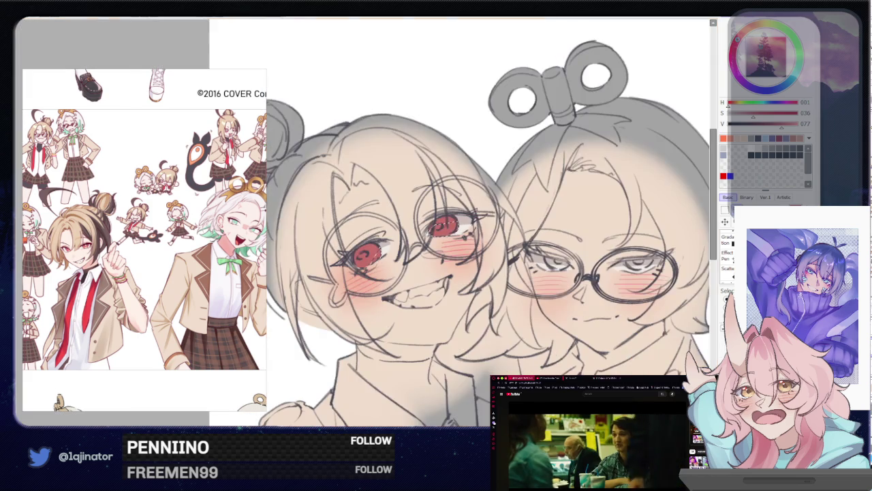
scroll(662, 275, "down", 2)
left_click_drag(647, 280, 627, 289)
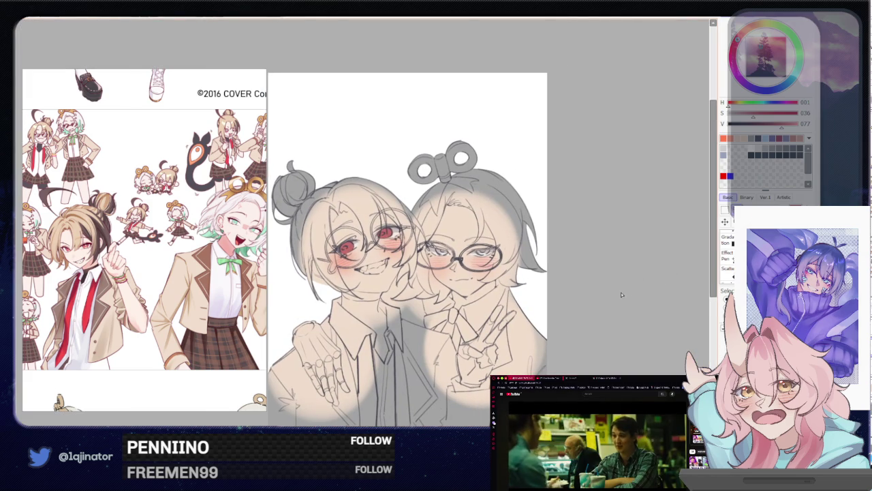
scroll(586, 300, "up", 2)
scroll(552, 302, "up", 3)
scroll(518, 303, "up", 2)
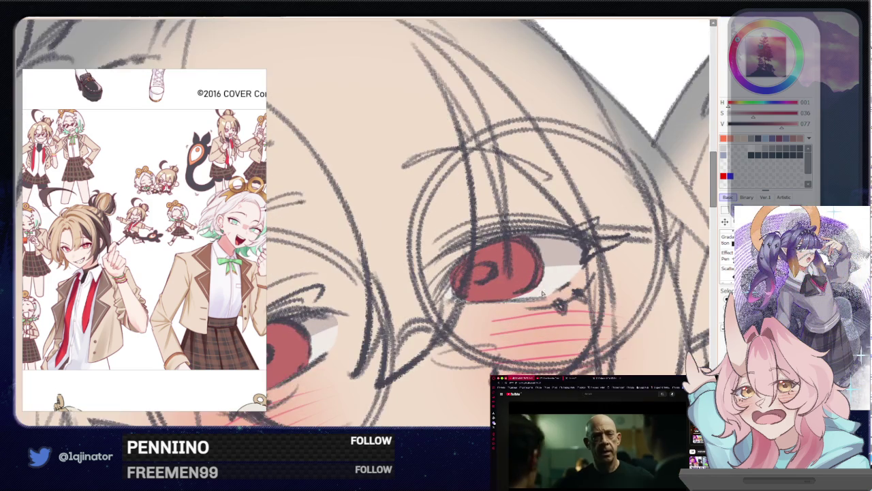
scroll(488, 304, "up", 1)
scroll(488, 304, "up", 1)
scroll(488, 273, "up", 1)
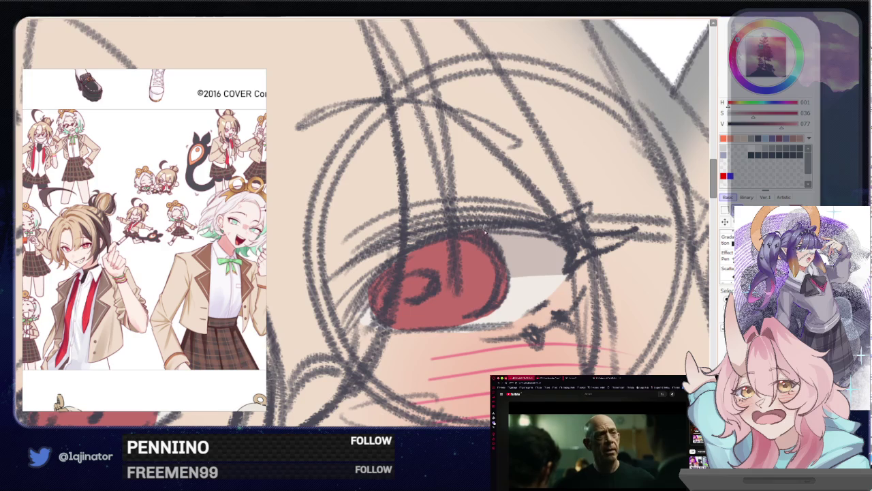
mouse_move(493, 240)
left_mouse_down()
mouse_move(509, 288)
mouse_move(472, 323)
left_mouse_up()
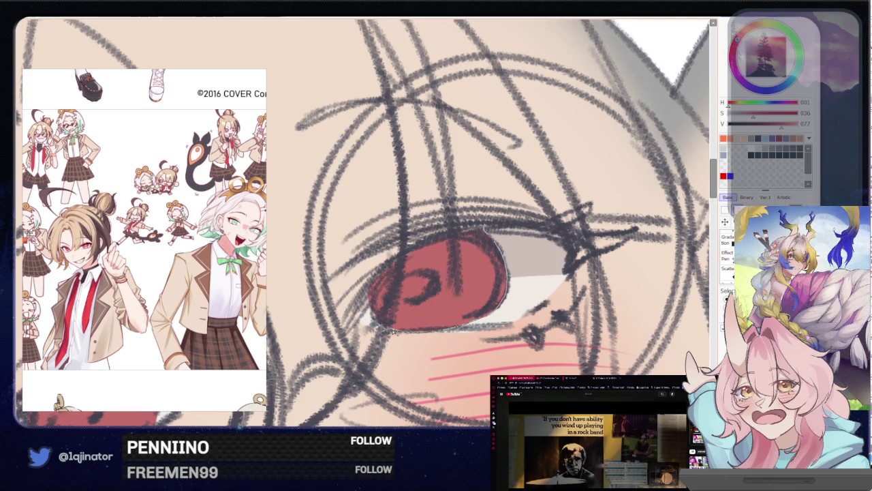
mouse_move(370, 284)
left_mouse_down()
mouse_move(398, 276)
mouse_move(522, 303)
left_mouse_up()
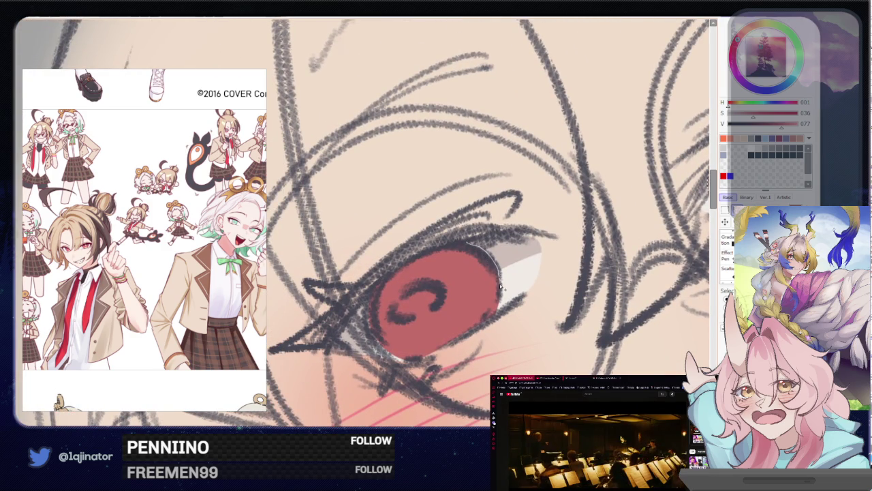
- Lasso the lower edge of the red iris for a hue/saturation adjustment
mouse_move(501, 295)
left_mouse_down()
mouse_move(406, 361)
mouse_move(436, 240)
left_mouse_up()
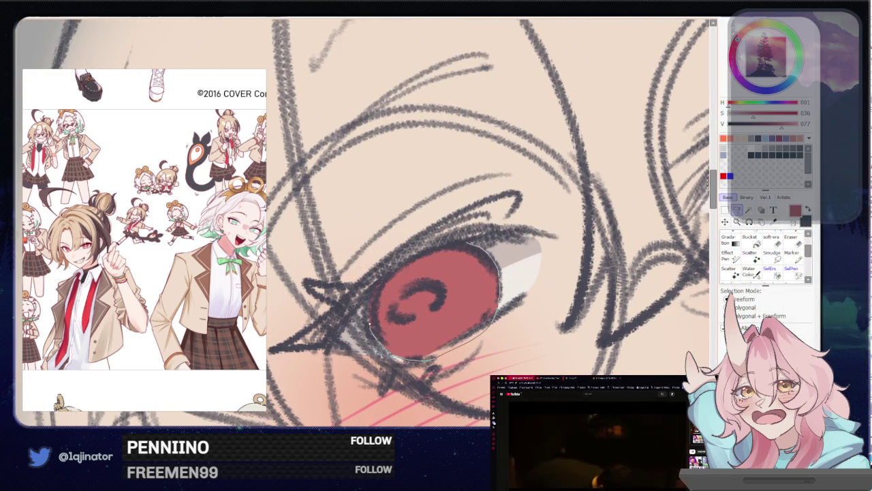
scroll(436, 239, "down", 5)
scroll(437, 240, "down", 3)
key("ctrl+u")
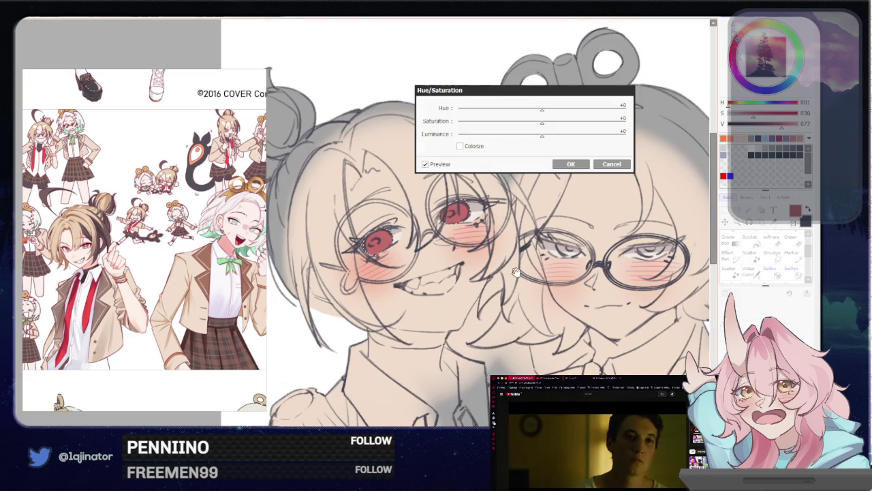
- Shift the hue of the selected iris edge and apply the change
left_click_drag(541, 120, 550, 121)
left_click(571, 164)
scroll(707, 232, "down", 2)
scroll(707, 233, "down", 2)
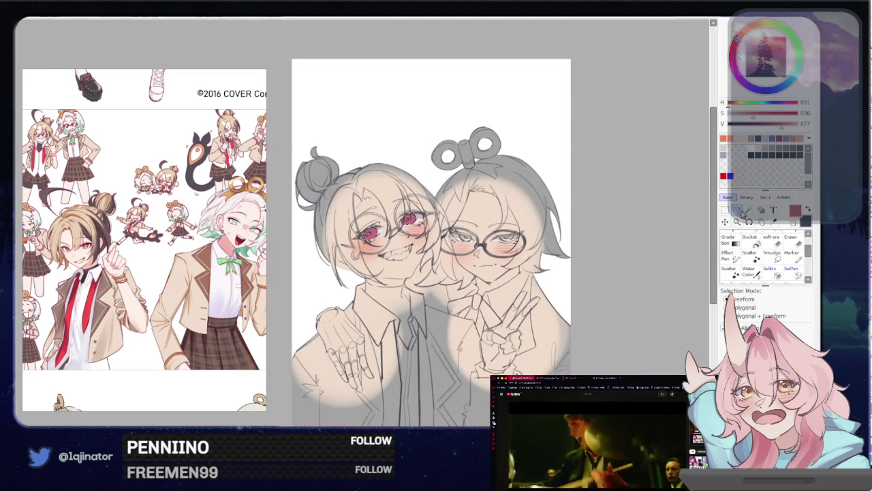
left_click_drag(654, 269, 602, 241)
- Zoom in on the right character's eyes to give her green irises
scroll(612, 250, "up", 3)
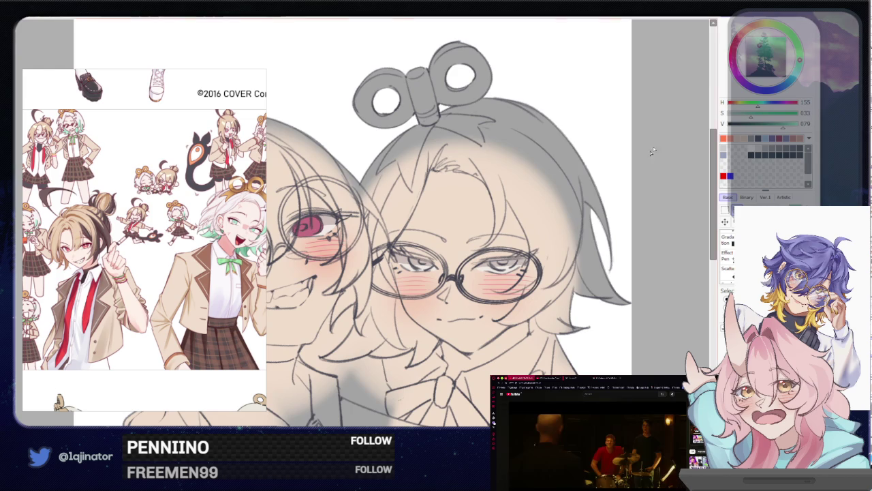
scroll(354, 284, "up", 3)
scroll(354, 285, "up", 2)
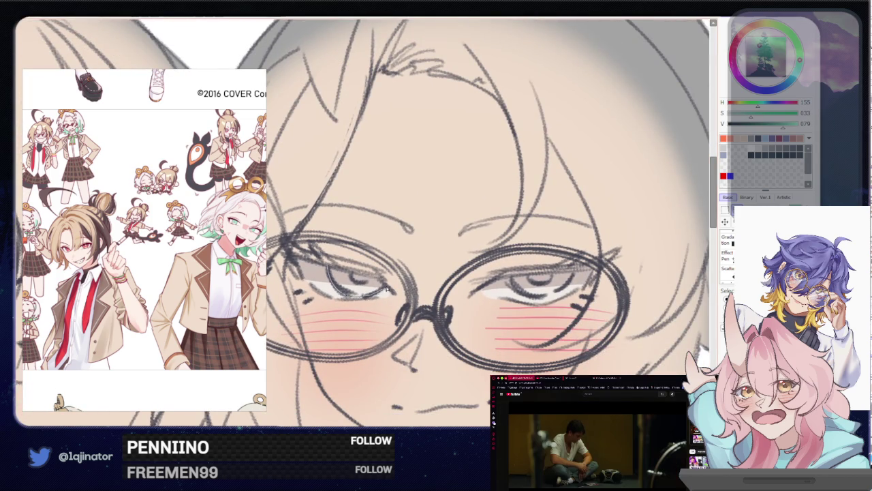
scroll(529, 273, "up", 2)
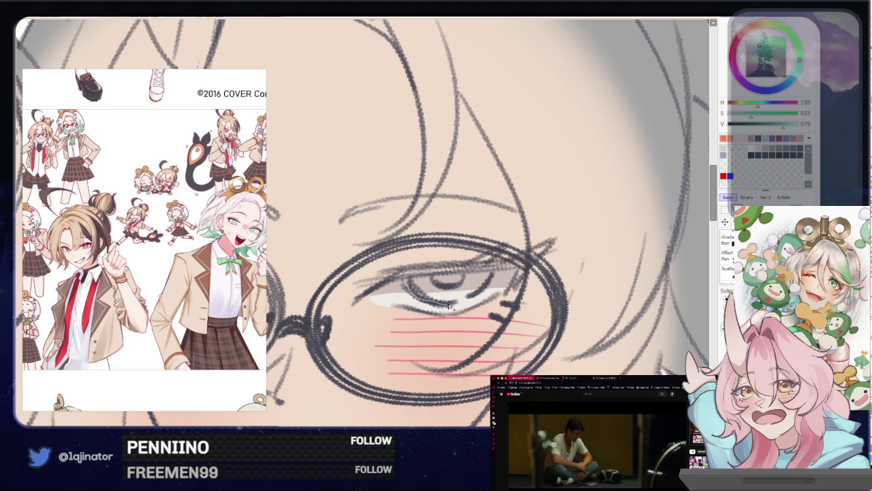
scroll(450, 307, "down", 1)
scroll(457, 284, "down", 1)
scroll(627, 240, "down", 3)
scroll(554, 302, "down", 1)
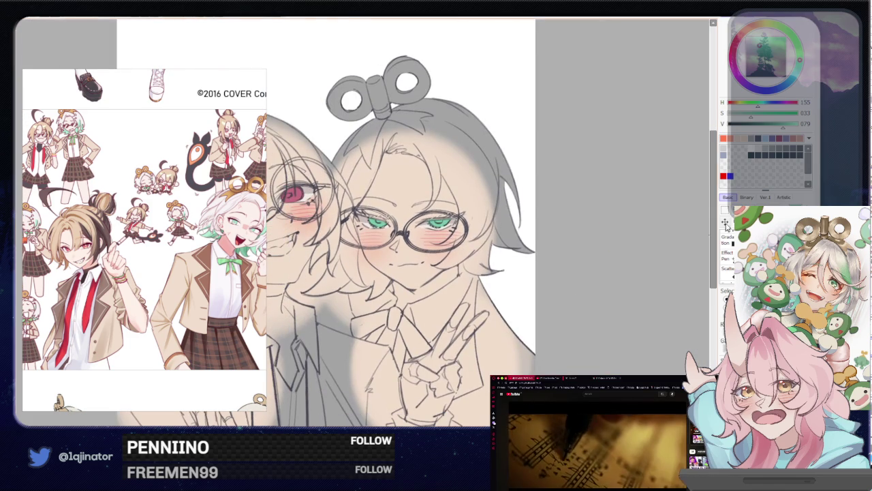
- Recentre both characters and pick a pale blue-grey (H 243, S 005, V 088) for tooth shading
mouse_move(455, 313)
left_mouse_down()
mouse_move(575, 293)
mouse_move(561, 301)
left_mouse_up()
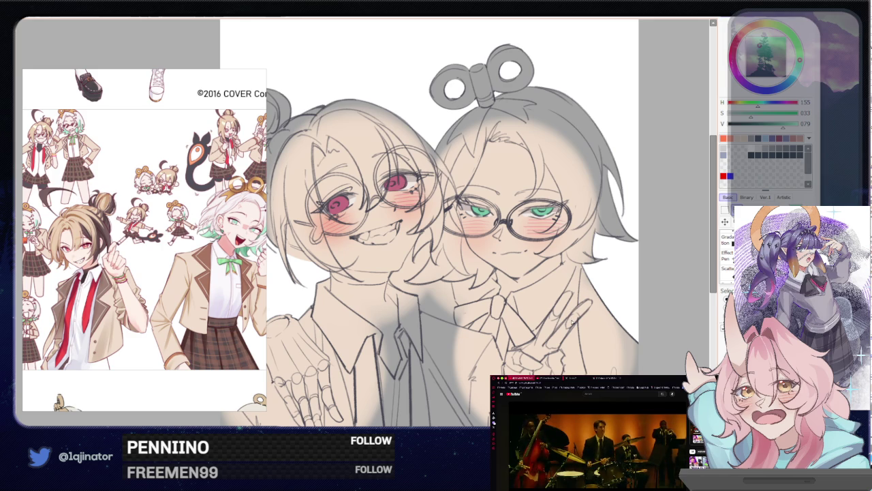
mouse_move(551, 351)
left_mouse_down()
mouse_move(586, 321)
mouse_move(547, 262)
left_mouse_up()
scroll(585, 321, "up", 1)
scroll(586, 320, "up", 3)
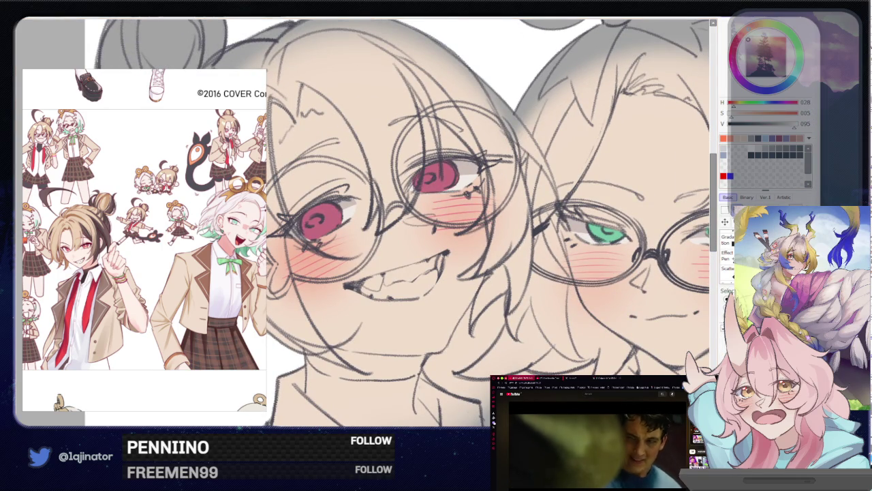
scroll(404, 307, "up", 2)
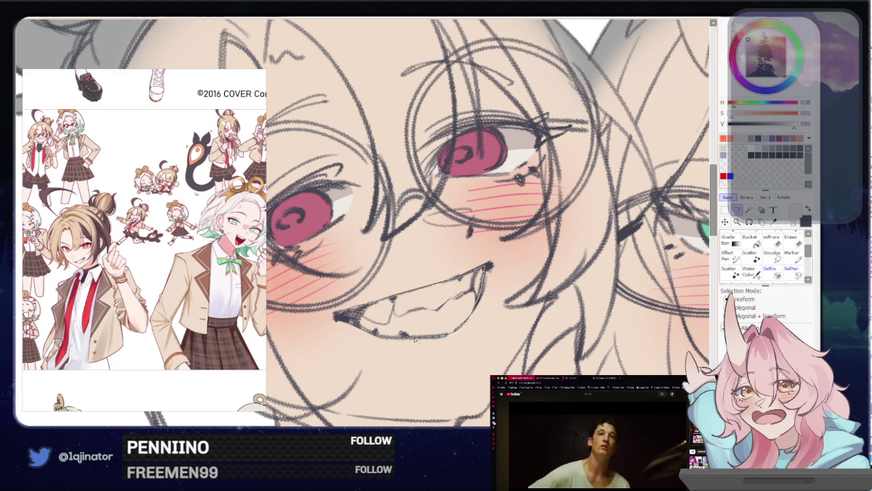
scroll(364, 329, "down", 1)
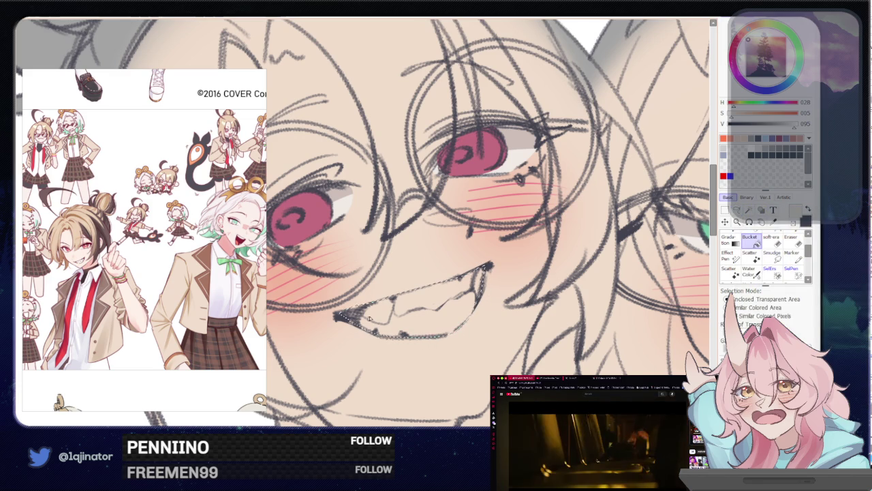
scroll(671, 249, "down", 5)
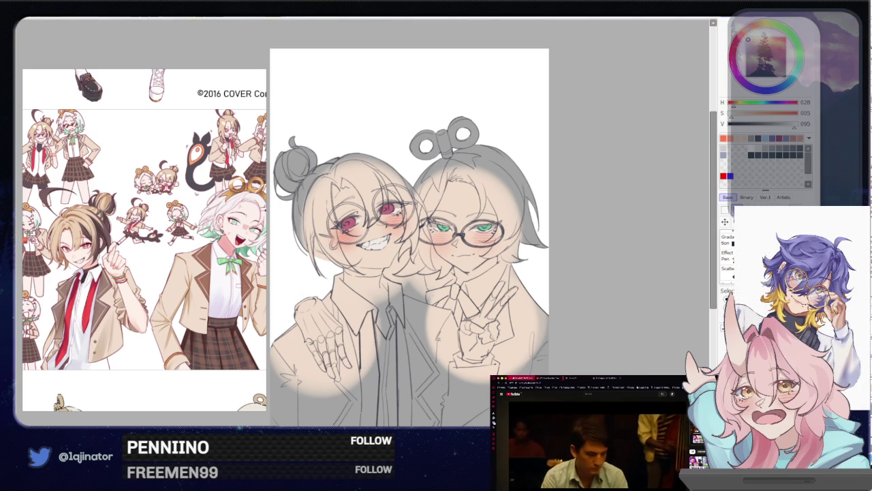
left_click(763, 90)
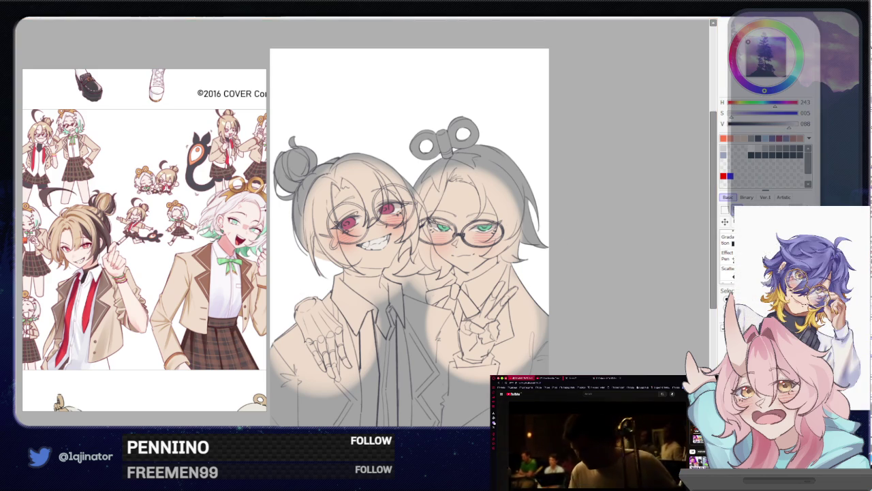
- Bring the left eye and grin into view, rotating the view and zooming out to the head
scroll(448, 297, "up", 5)
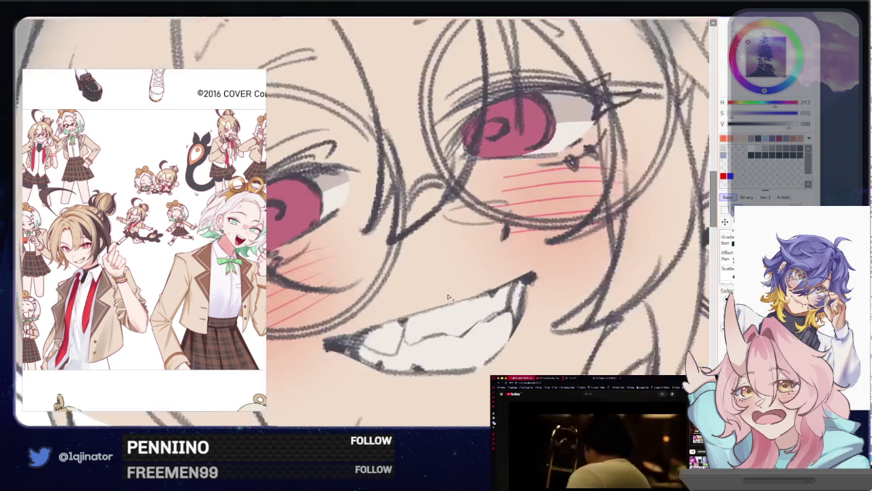
left_click_drag(447, 297, 393, 284)
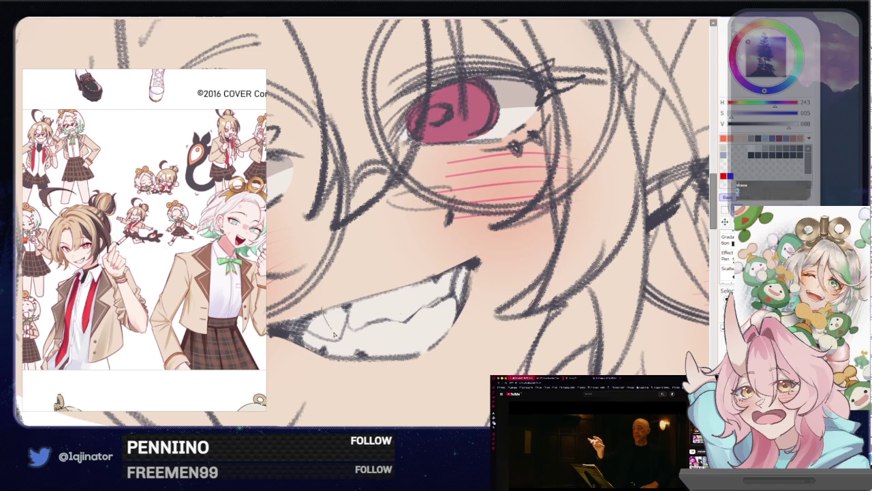
left_click_drag(319, 317, 328, 322)
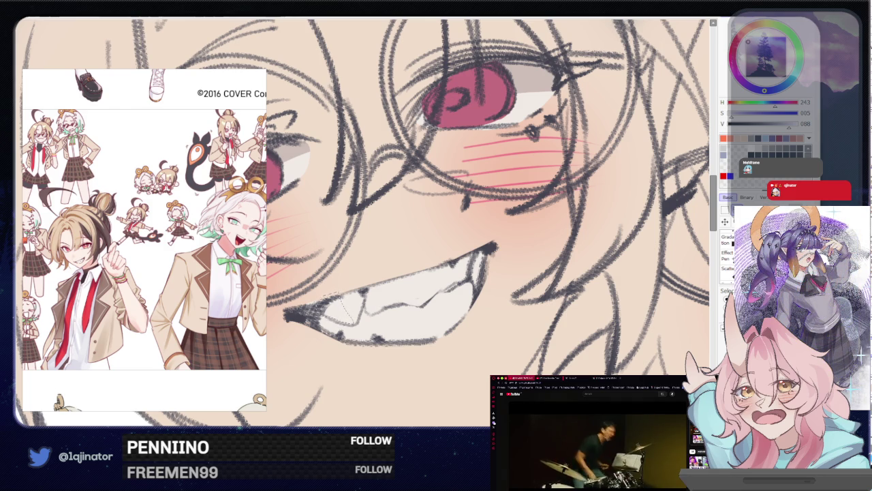
key("End")
key("End")
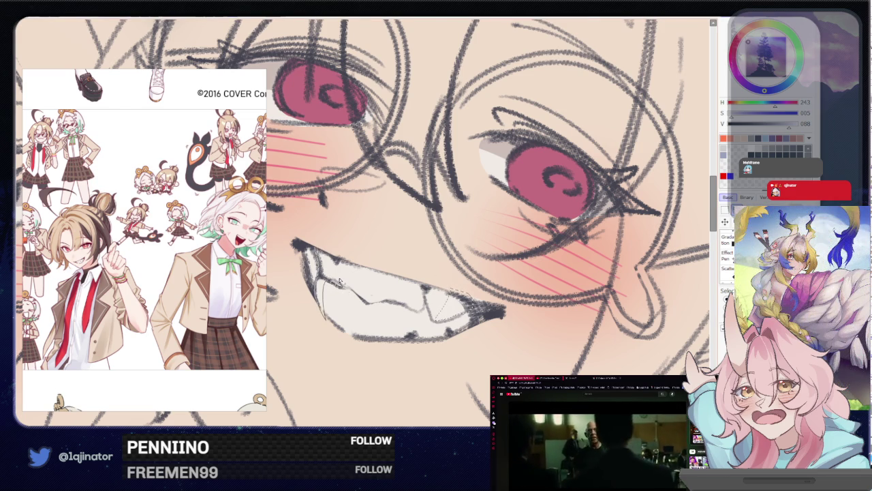
key("ctrl+minus")
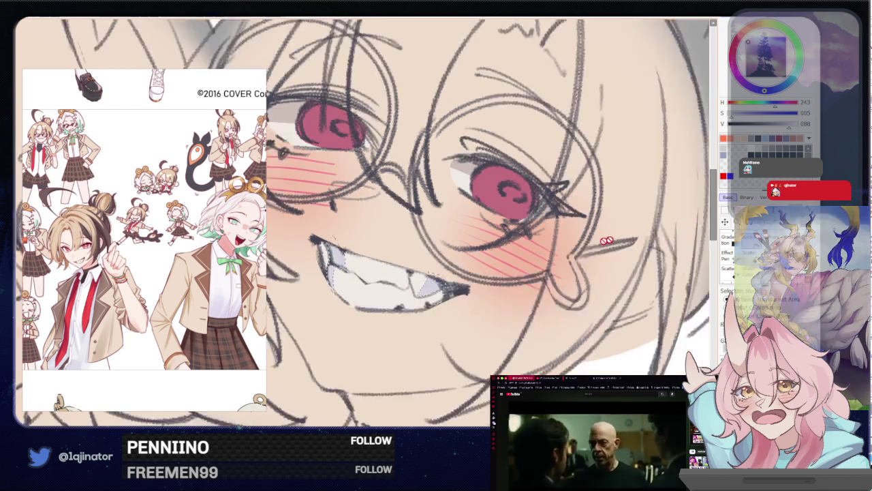
key("ctrl+minus")
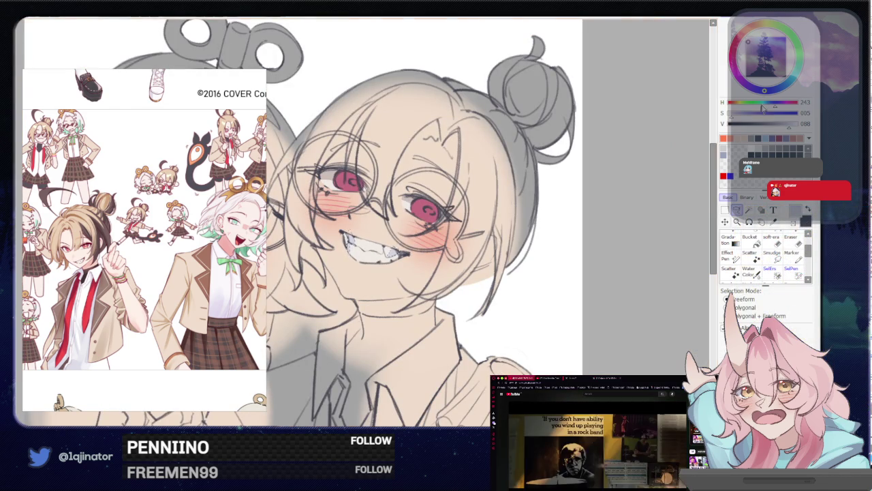
- Darken the shading colour to V 079 and fill the tooth areas with the Bucket tool
left_click(774, 123)
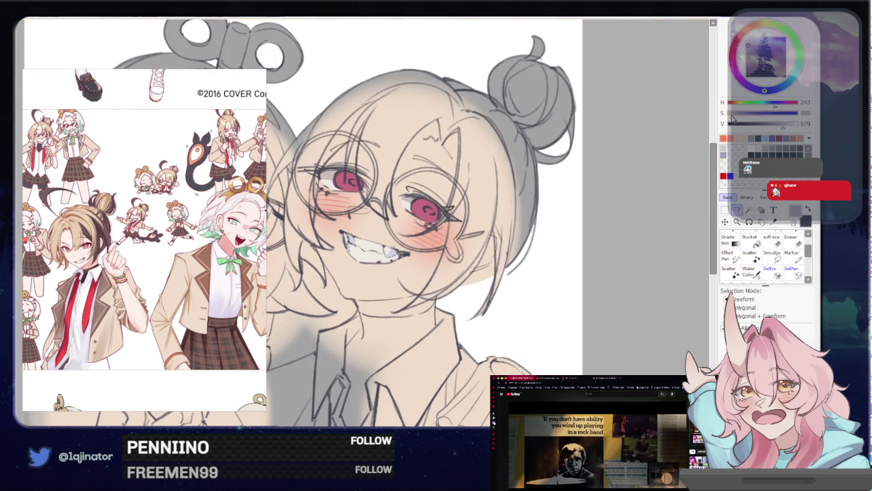
key("g")
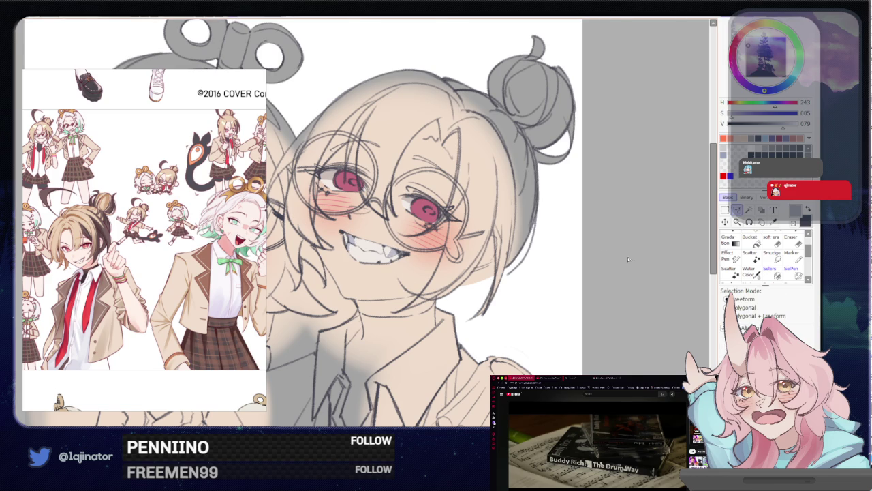
scroll(428, 323, "up", 3)
left_click_drag(428, 323, 453, 304)
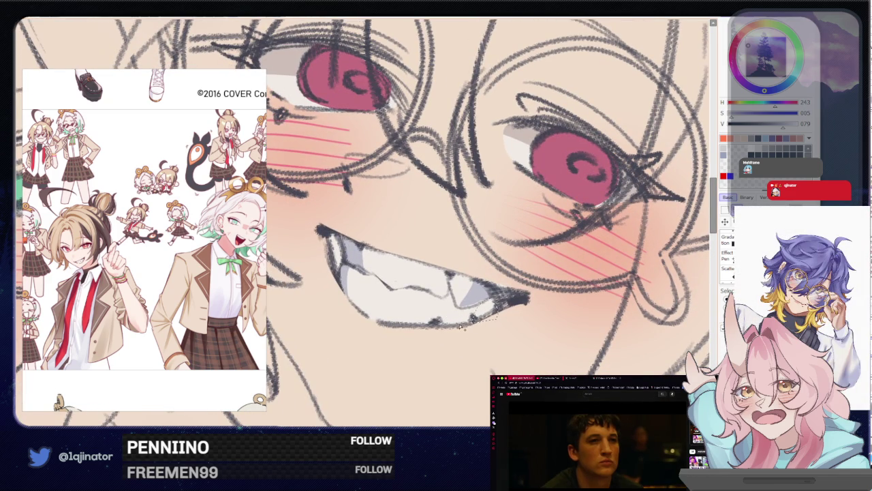
scroll(647, 241, "down", 3)
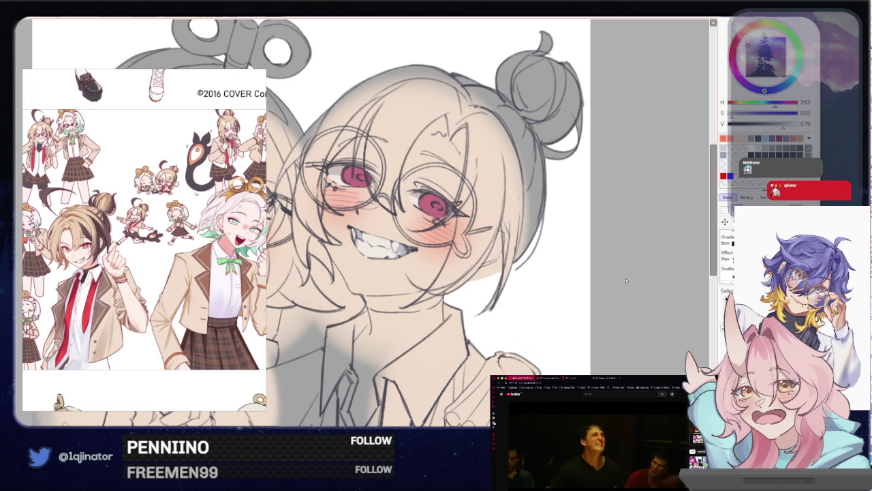
scroll(446, 258, "up", 3)
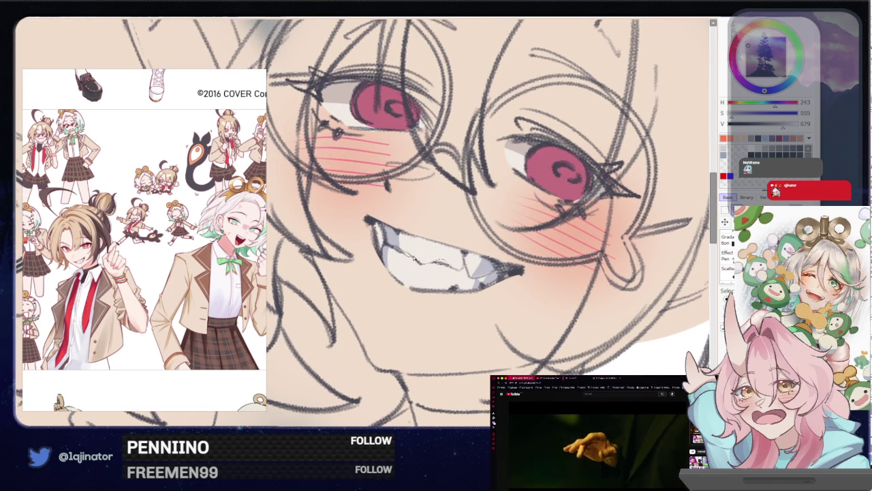
- Check the teeth shading up close, then eyedrop the cheek colour (H 028, S 005, V 095)
scroll(411, 275, "down", 3)
scroll(411, 275, "down", 2)
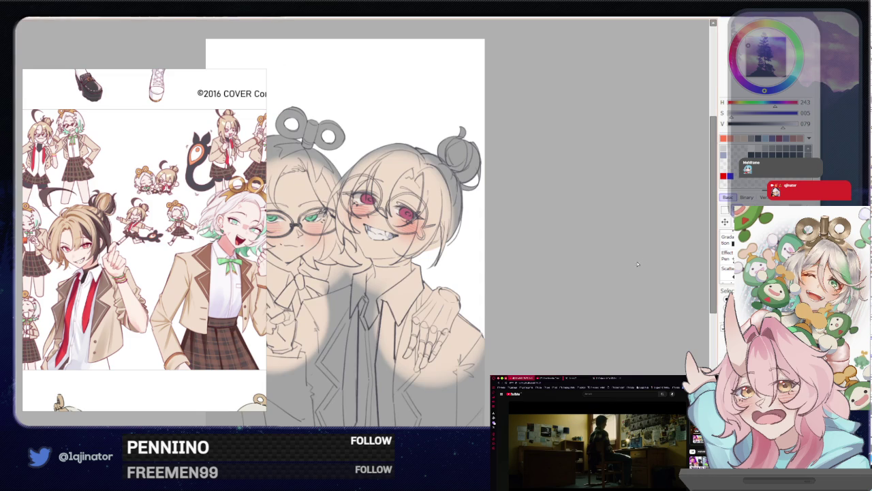
scroll(368, 229, "up", 3)
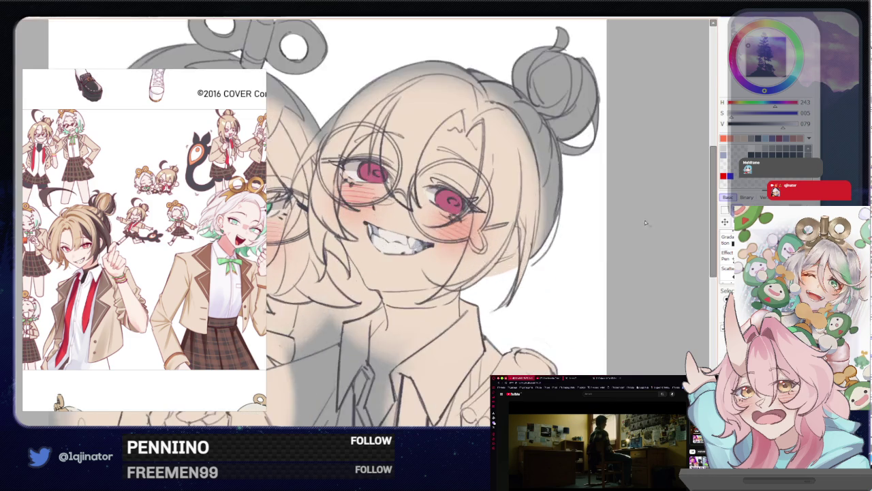
scroll(368, 229, "up", 2)
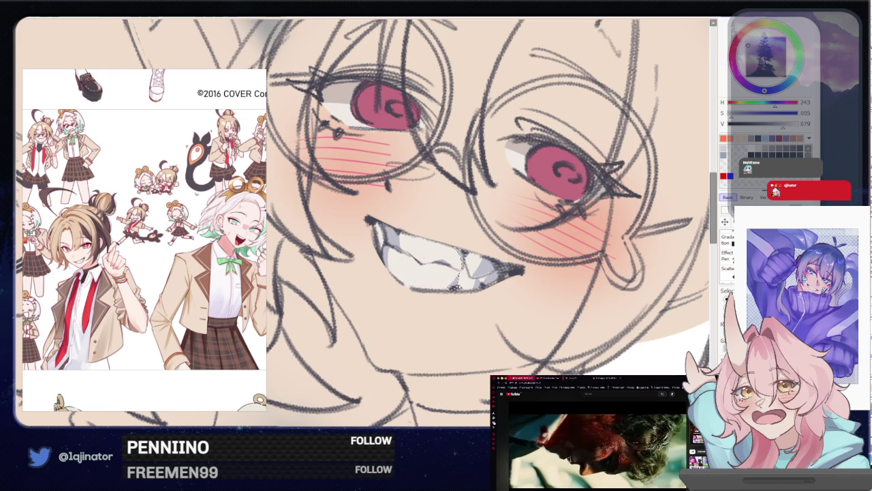
scroll(458, 288, "down", 3)
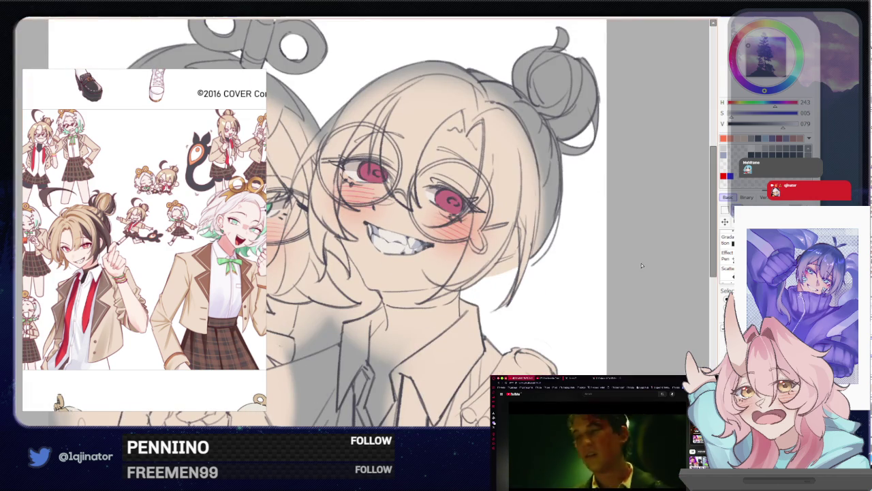
scroll(447, 249, "up", 2)
scroll(447, 249, "up", 2)
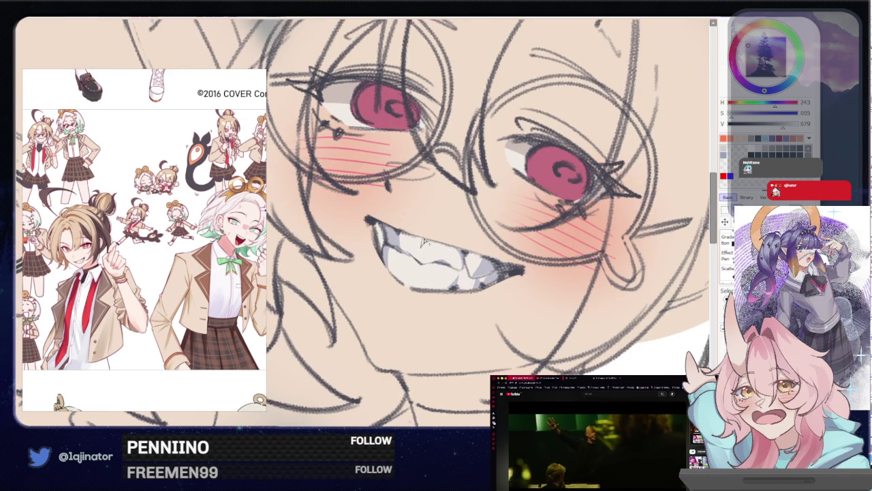
scroll(412, 273, "down", 3)
scroll(633, 237, "down", 2)
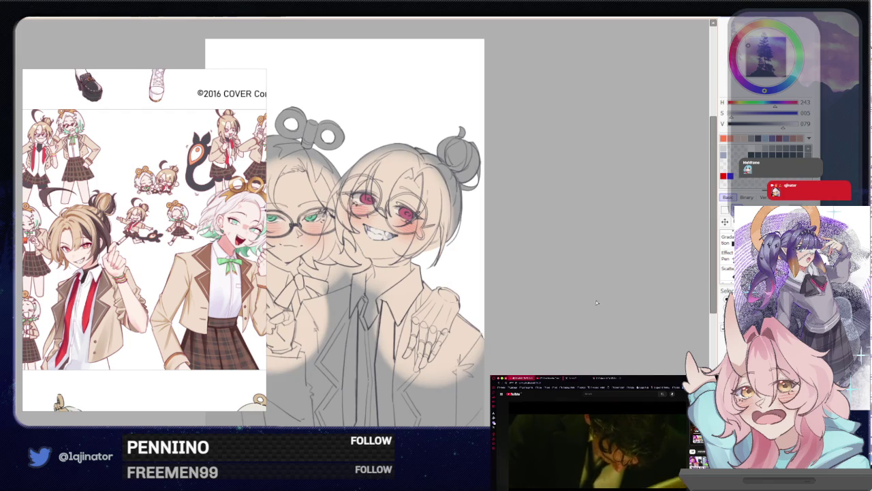
scroll(545, 317, "up", 2)
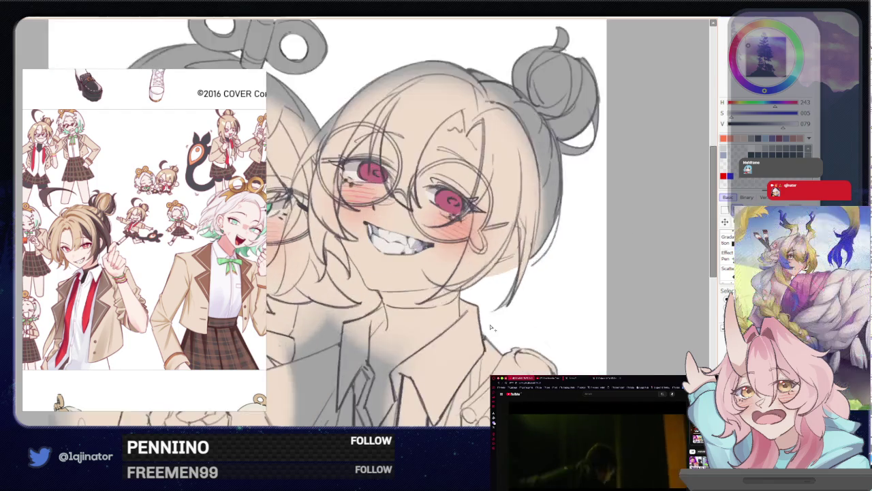
scroll(496, 324, "up", 2)
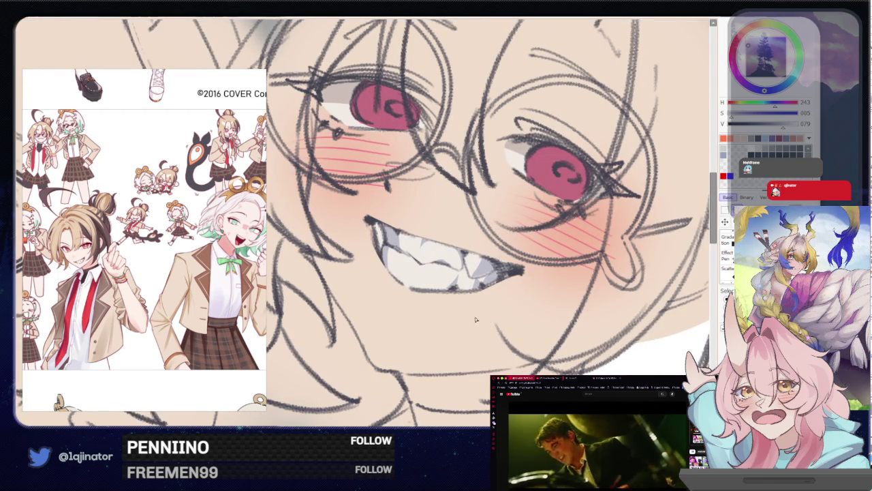
left_click(594, 225, "alt")
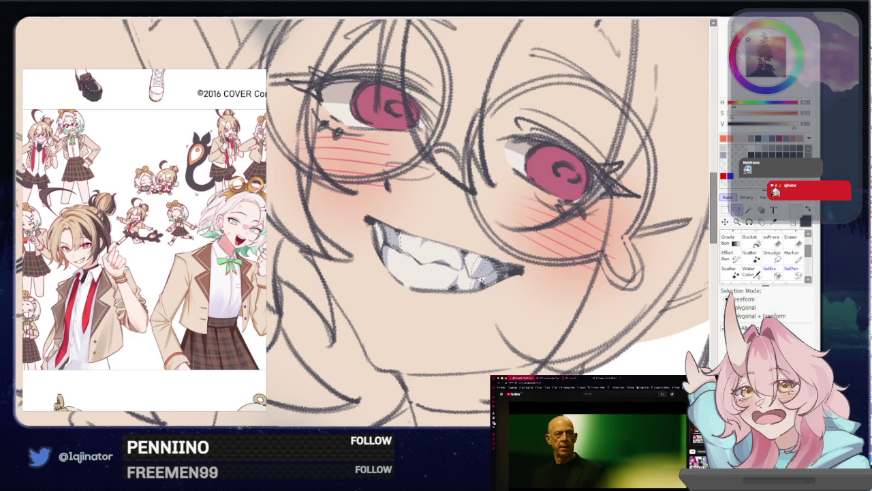
- Switch to a large brush, flip the view back to normal, and zoom into the faces
key("b")
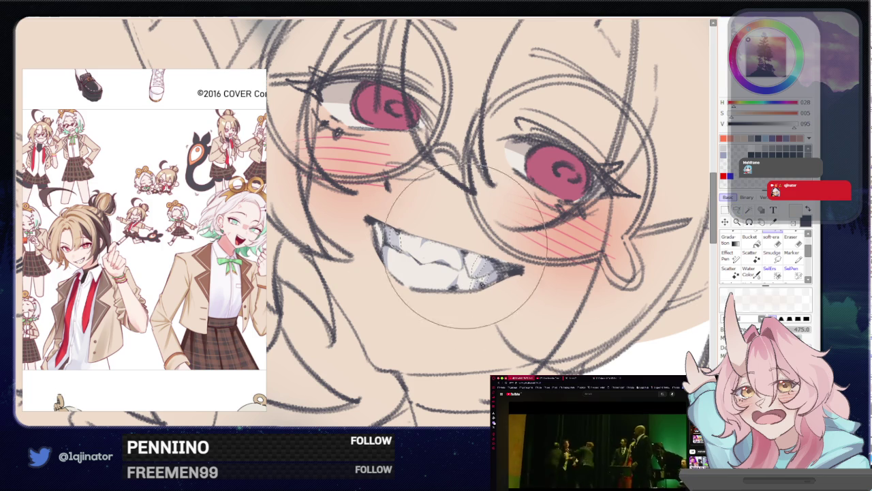
scroll(436, 255, "down", 3)
scroll(614, 253, "down", 2)
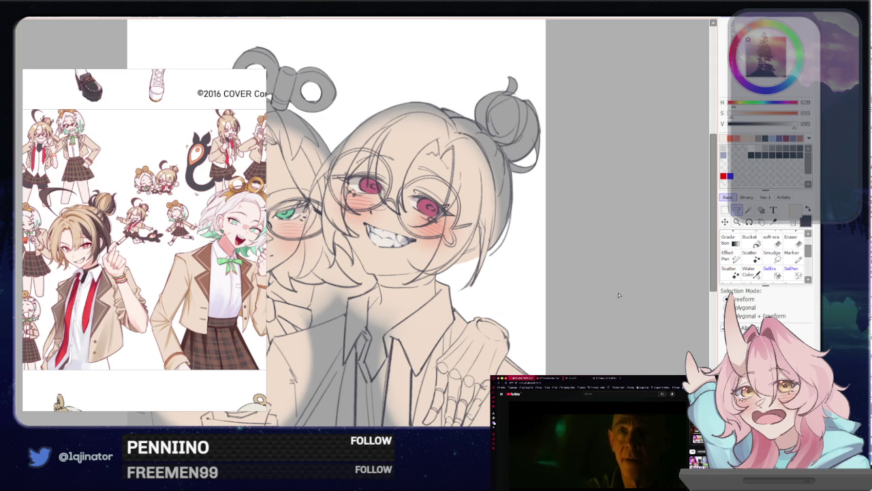
left_click_drag(603, 313, 638, 304)
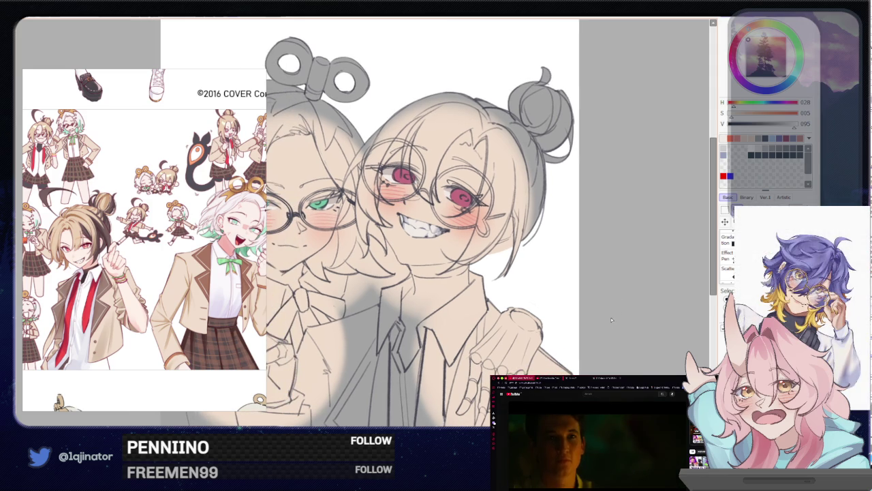
key("h")
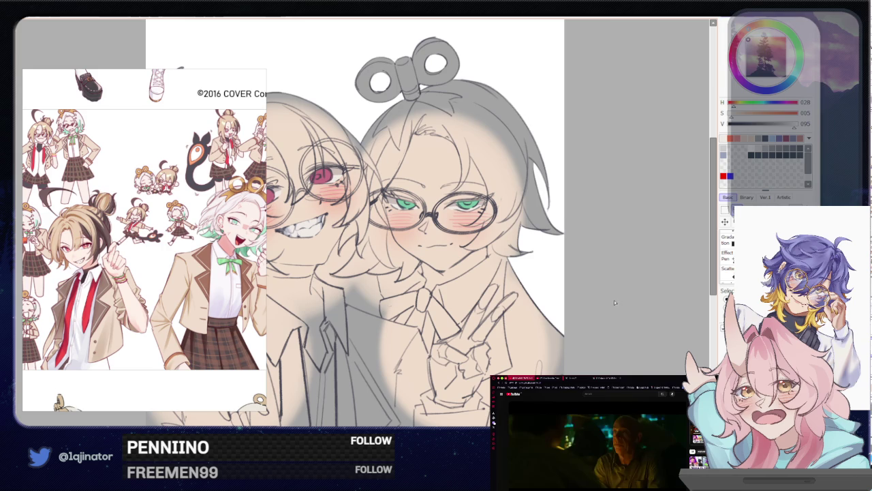
left_click_drag(586, 304, 671, 344)
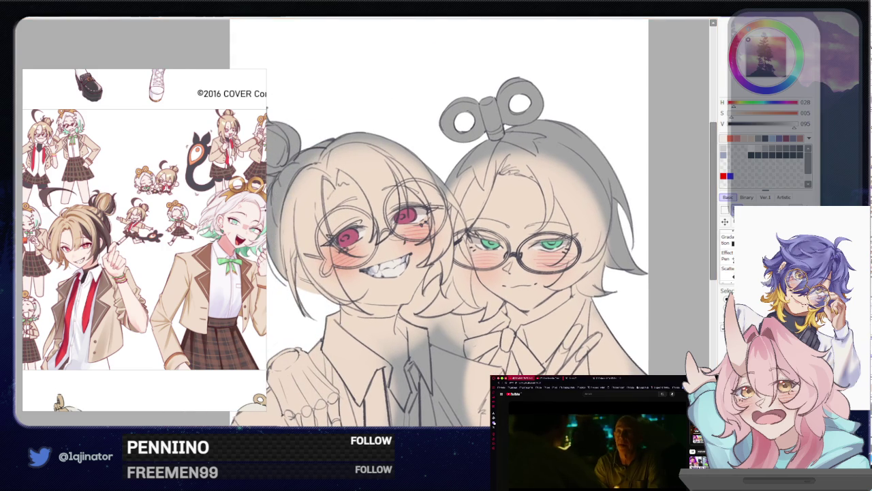
key("ctrl+plus")
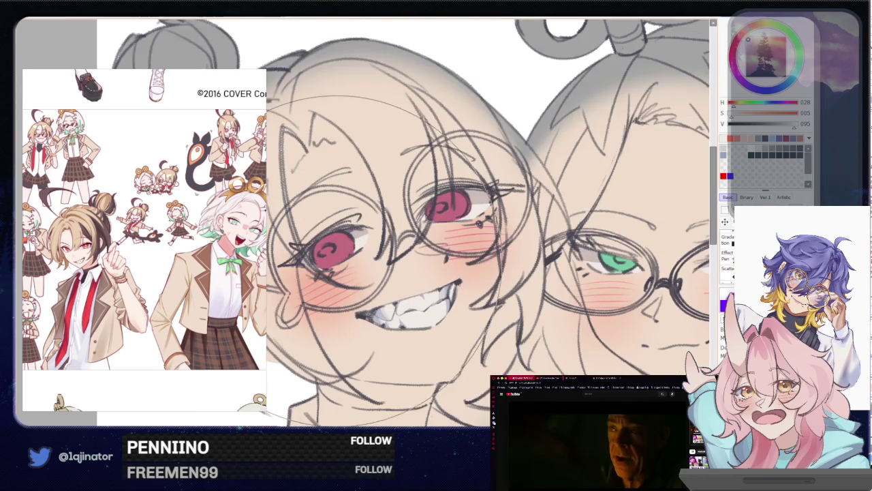
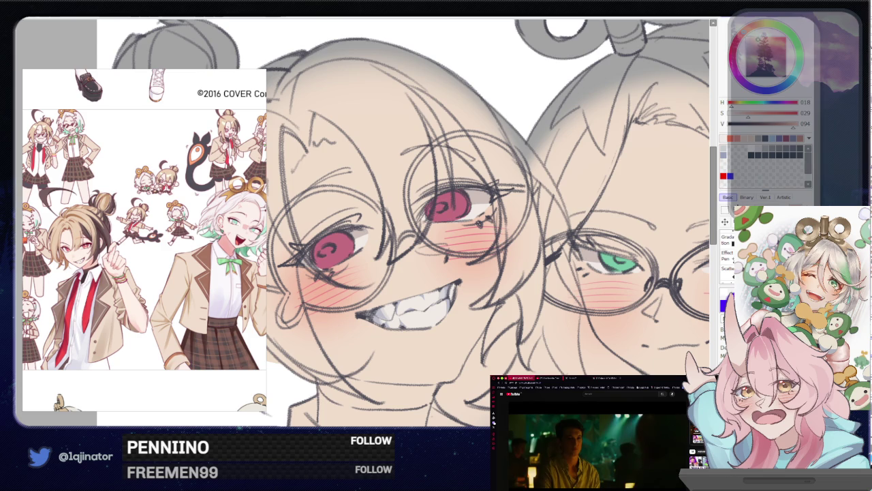
- Zoom in and lasso-select the lower part of the left character's red irises
key("ctrl+plus")
left_click_drag(524, 235, 476, 210)
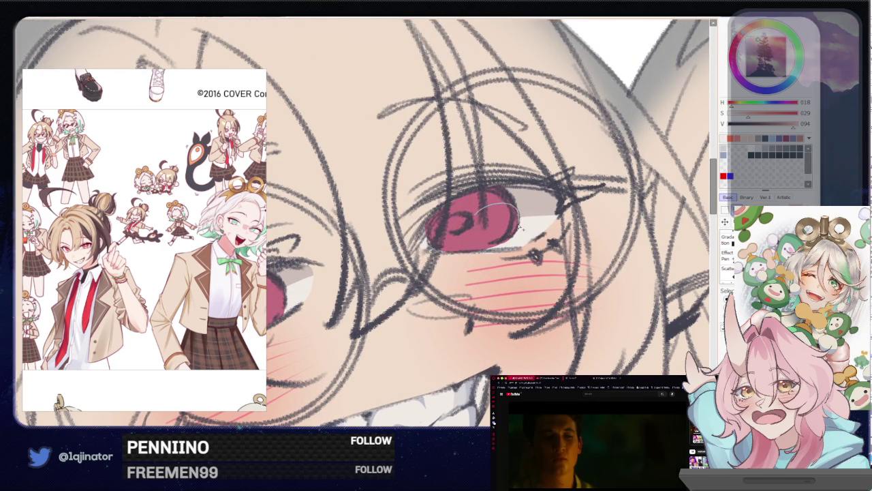
left_click_drag(452, 254, 481, 212)
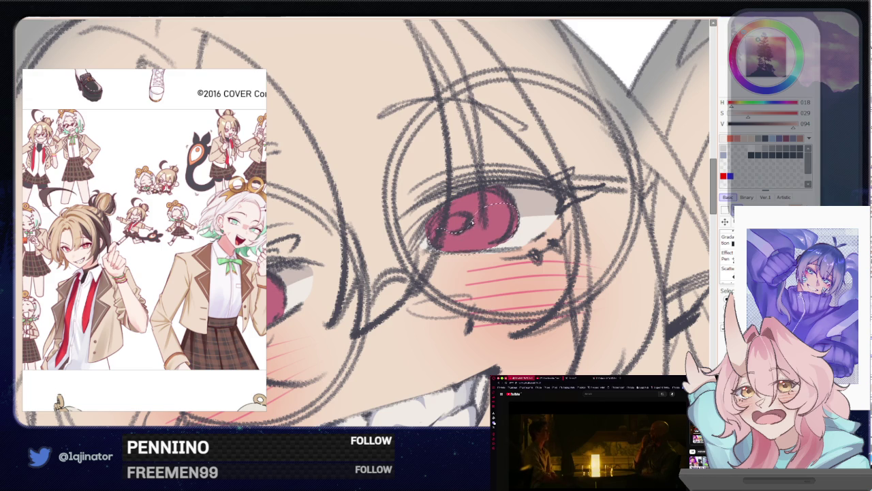
left_click_drag(344, 286, 491, 249)
mouse_move(404, 252)
left_mouse_down()
mouse_move(425, 249)
mouse_move(428, 276)
left_mouse_up()
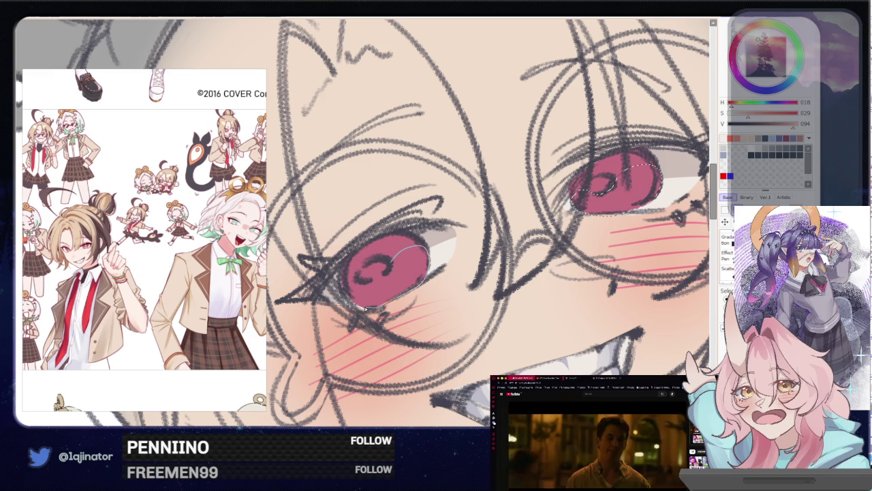
- Zoom out and pick a lighter, more saturated pink paint colour
key("ctrl+0")
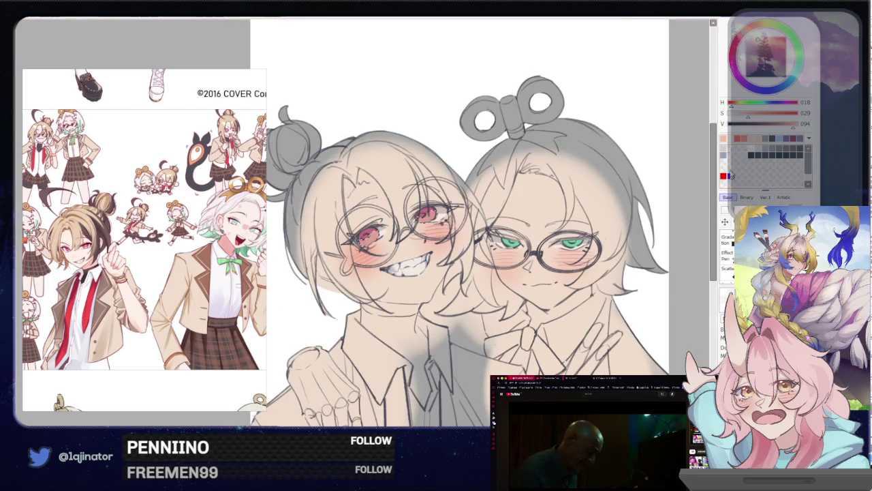
key("m")
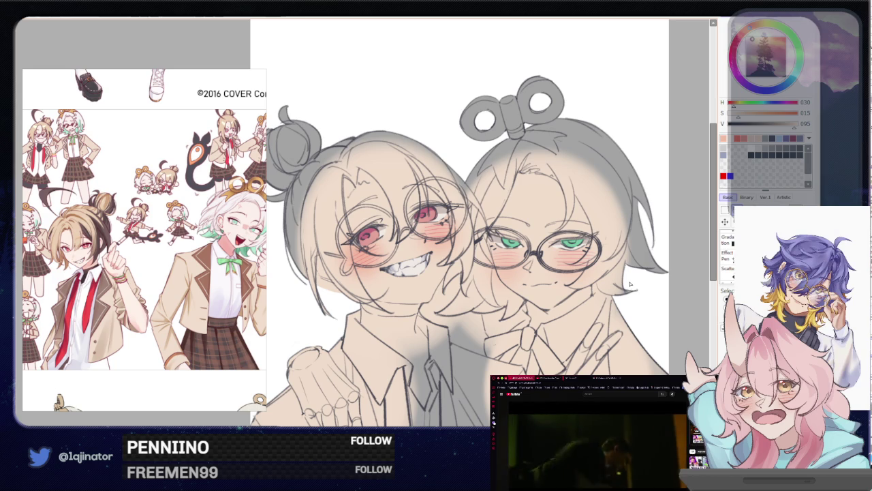
scroll(381, 245, "up", 5)
scroll(409, 266, "up", 2)
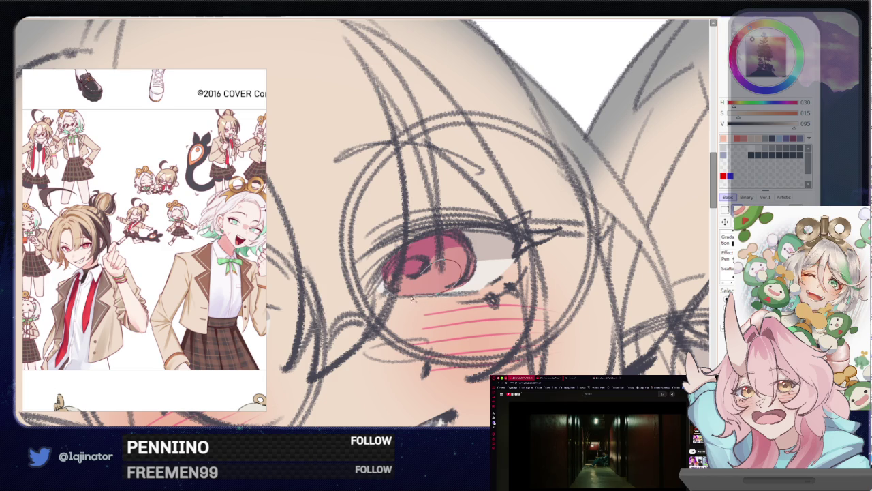
scroll(402, 287, "left", 5)
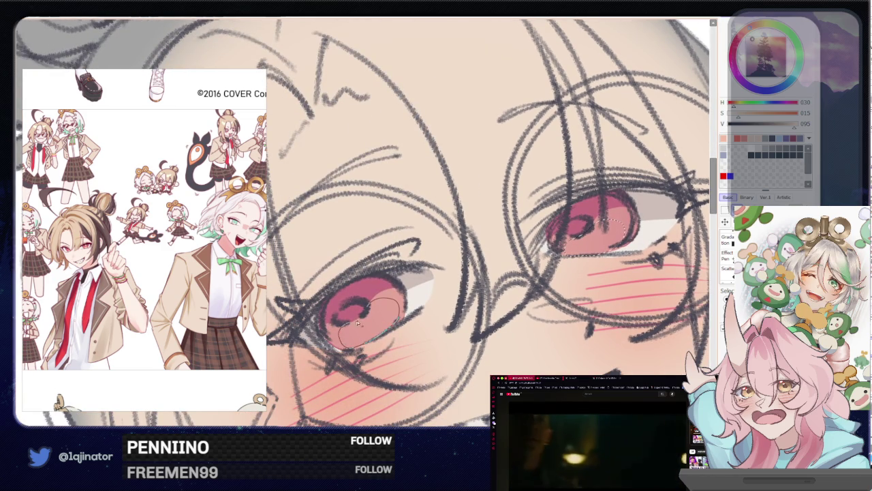
scroll(413, 294, "down", 1)
scroll(413, 294, "down", 2)
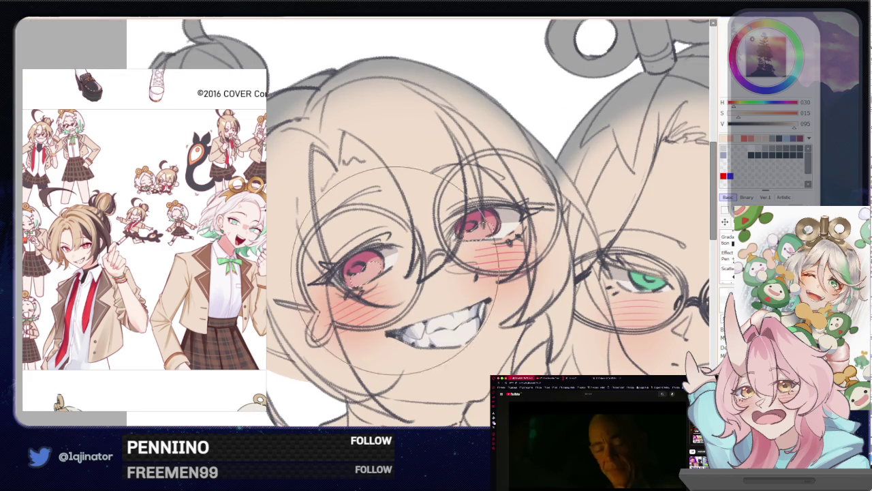
scroll(477, 239, "down", 2)
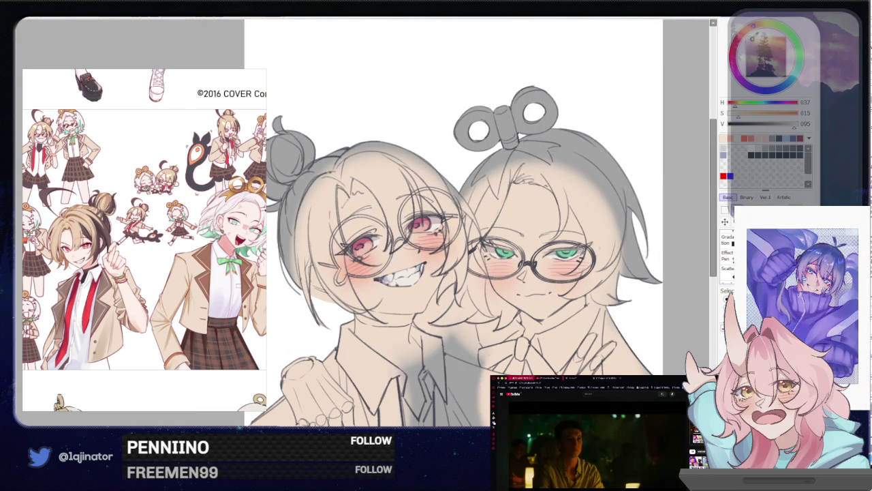
left_click(755, 32)
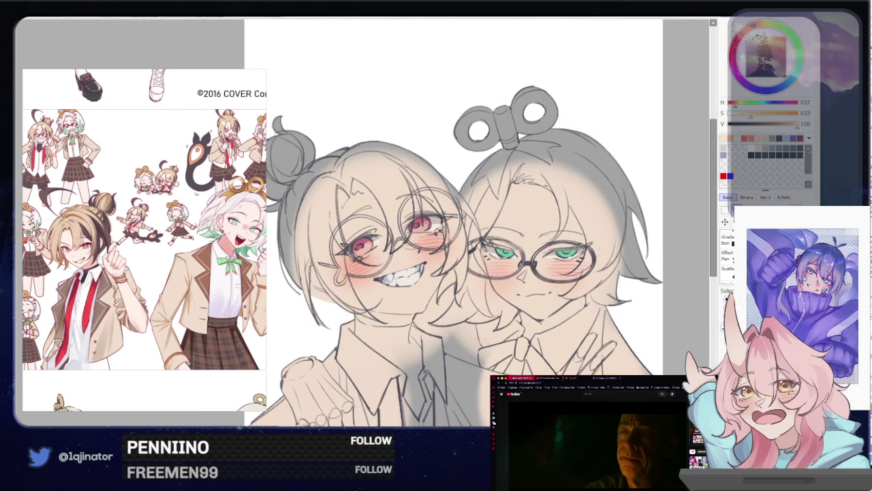
- Frame both eyes and sample the pink-red iris colour with the eyedropper
scroll(389, 313, "up", 3)
scroll(390, 313, "up", 2)
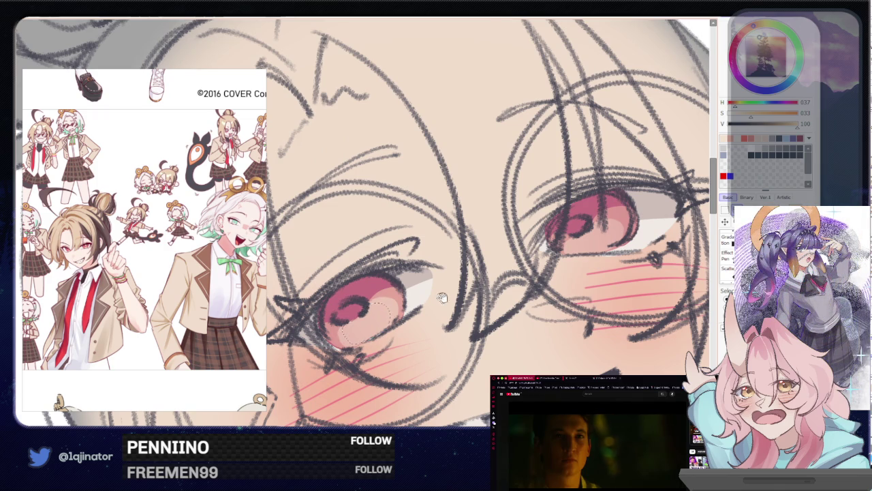
left_click_drag(442, 302, 443, 285)
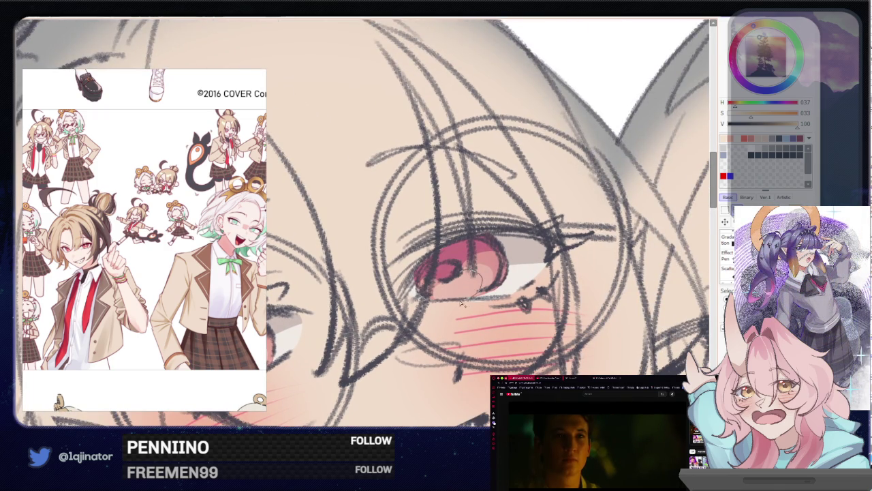
left_click_drag(441, 292, 577, 223)
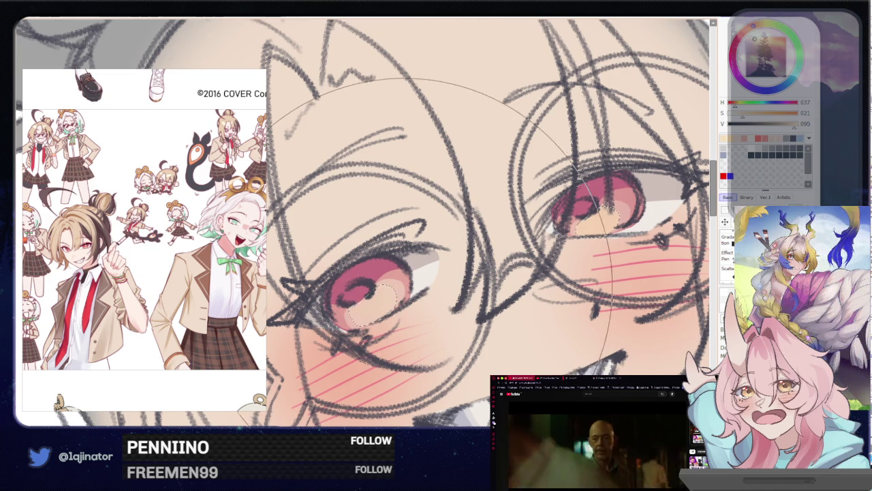
scroll(385, 292, "down", 3)
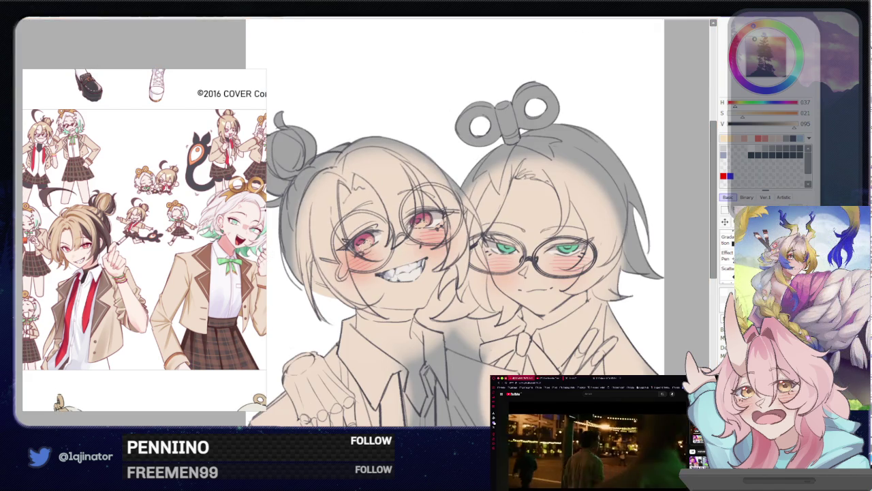
scroll(376, 253, "up", 3)
left_click(375, 254, "alt")
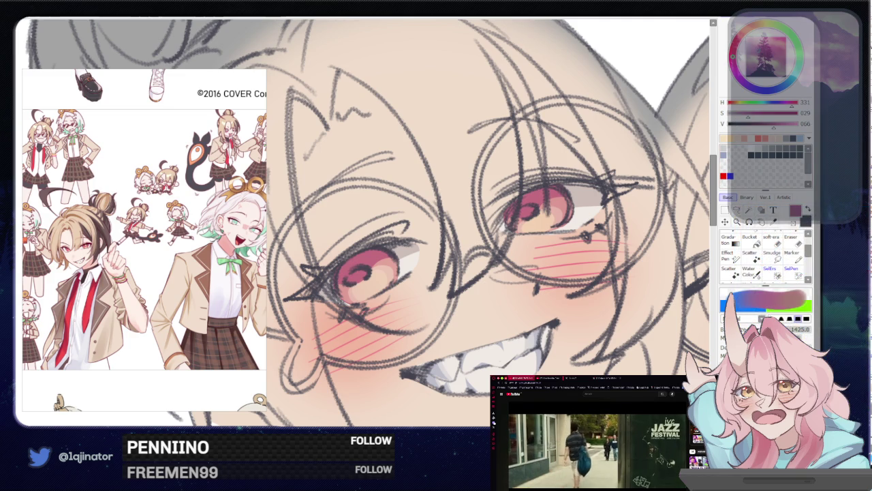
- Lasso-select the iris of the right eye
key("a")
scroll(352, 294, "up", 1)
left_click_drag(352, 294, 377, 271)
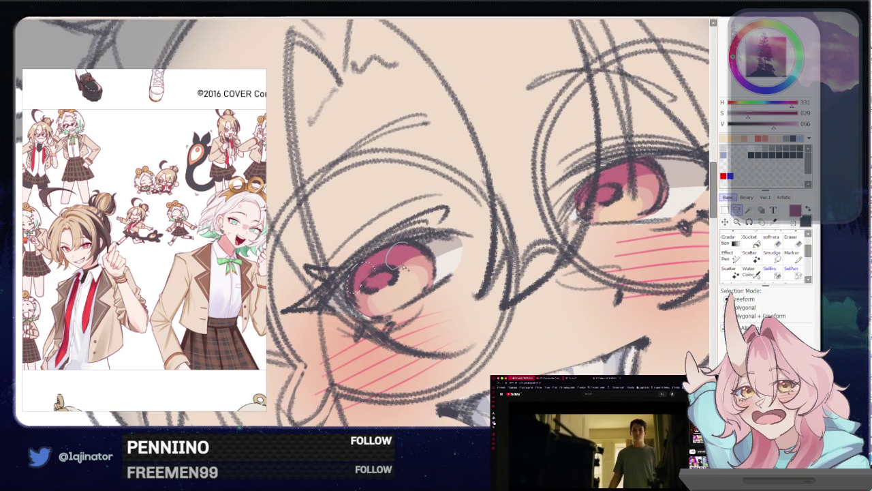
left_click_drag(516, 236, 352, 308)
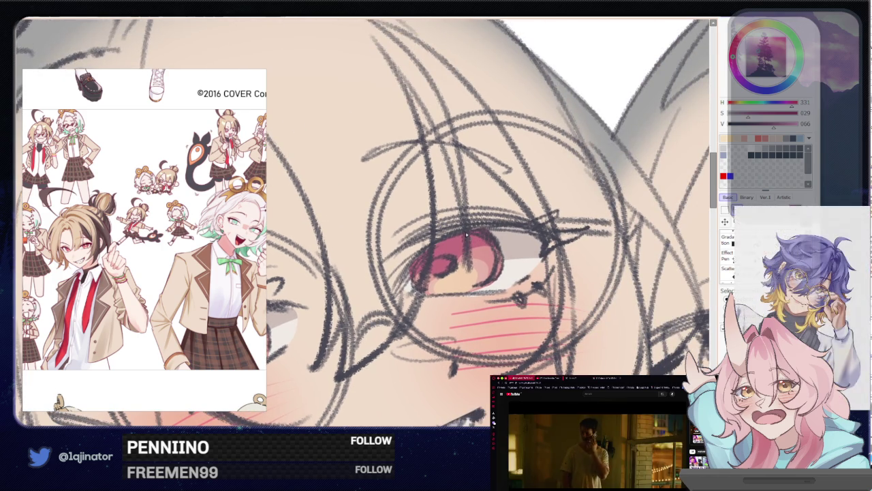
left_click_drag(463, 257, 428, 254)
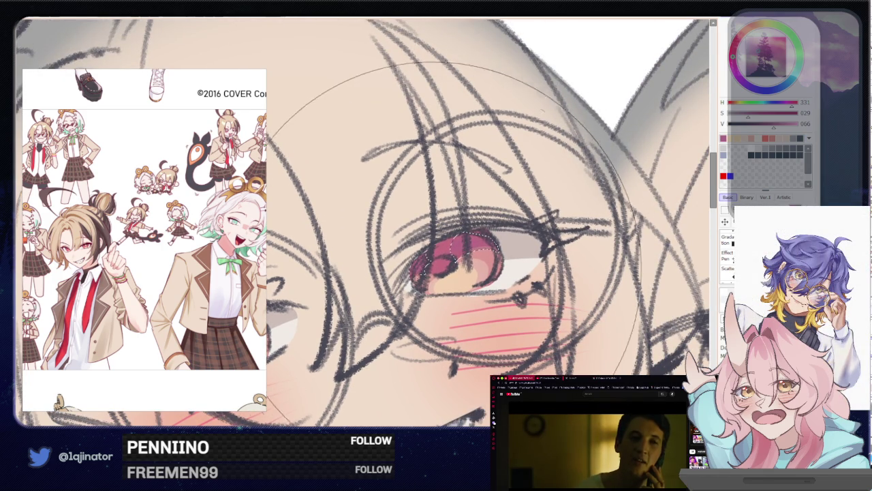
- Return to the left eye and inspect both glasses-framed eyes' warm lower halves
left_click_drag(422, 256, 607, 174)
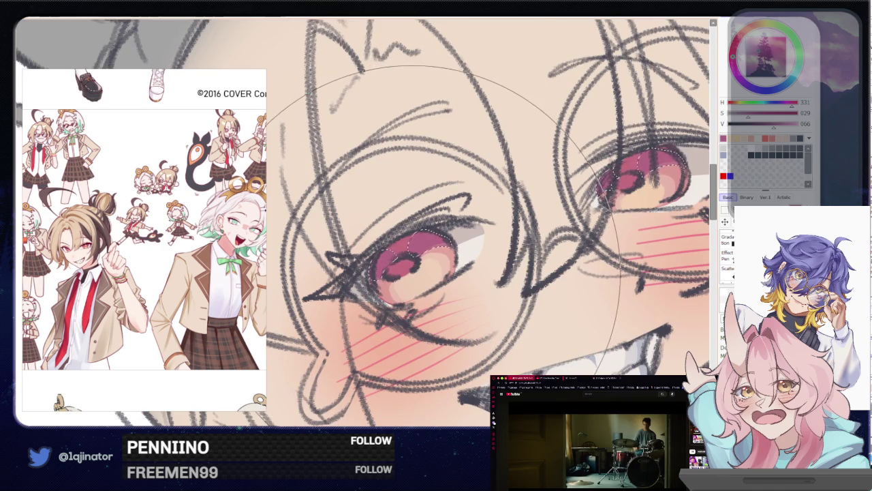
scroll(436, 266, "down", 3)
scroll(443, 269, "down", 3)
scroll(443, 269, "down", 2)
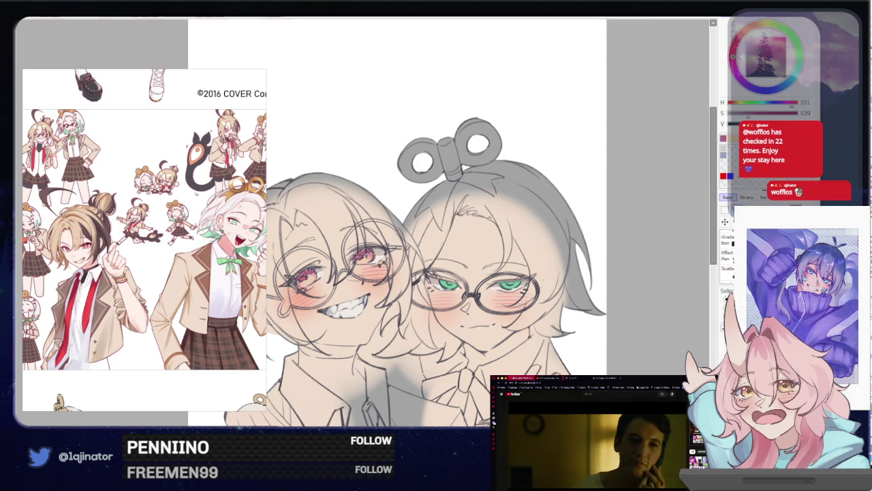
scroll(652, 265, "up", 1)
scroll(613, 273, "up", 1)
scroll(579, 282, "up", 1)
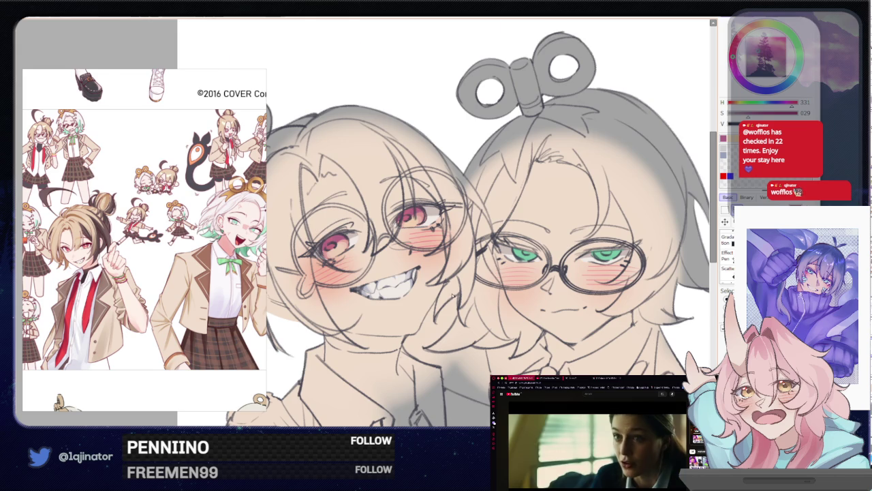
scroll(438, 209, "up", 1)
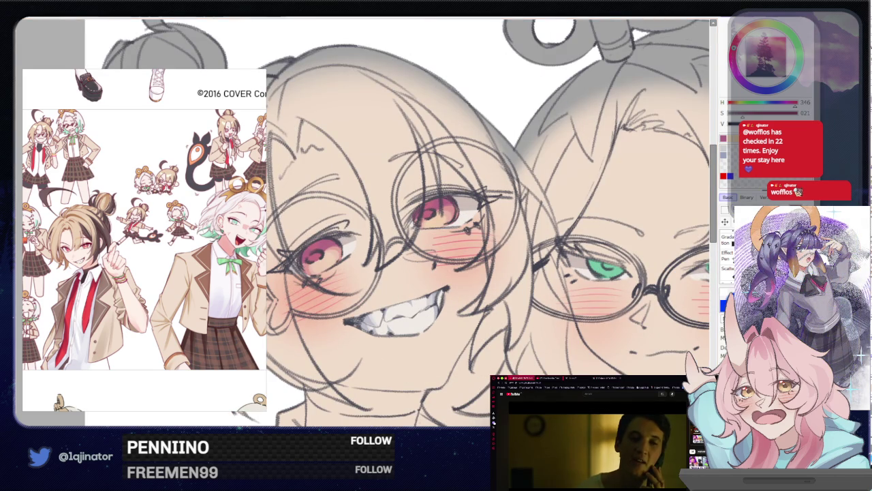
scroll(456, 262, "up", 1)
scroll(457, 262, "up", 1)
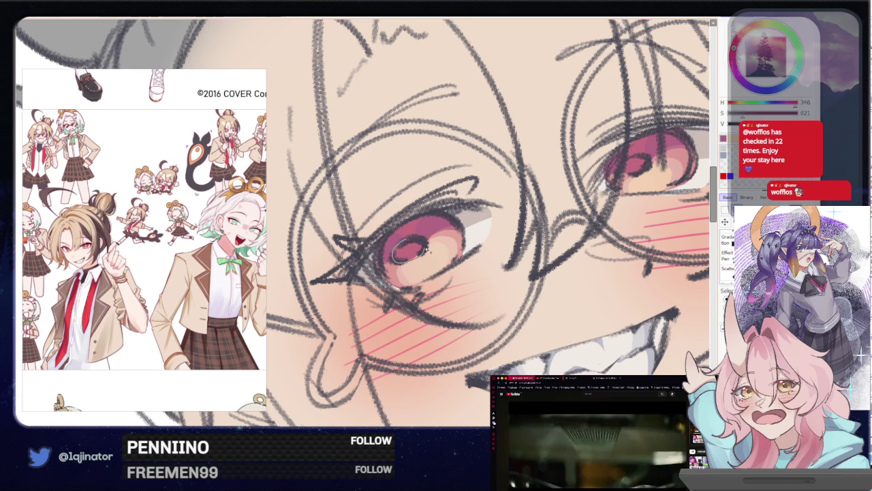
left_click_drag(414, 261, 346, 303)
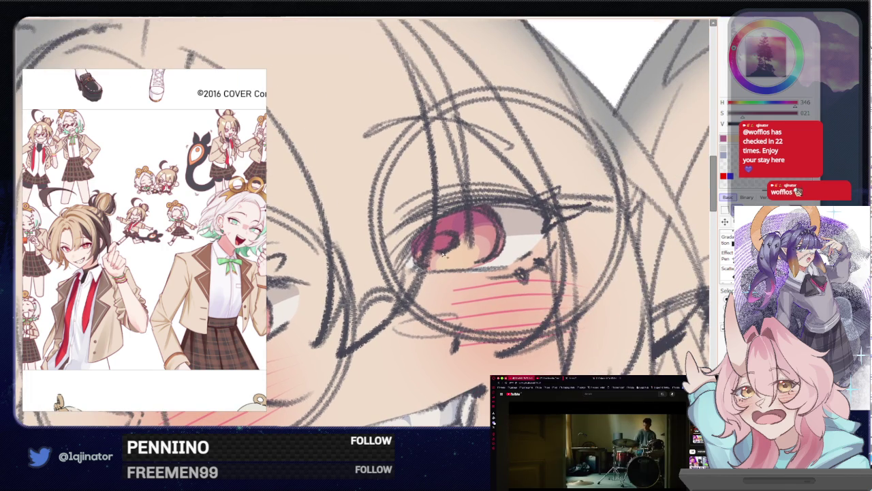
scroll(443, 254, "down", 2)
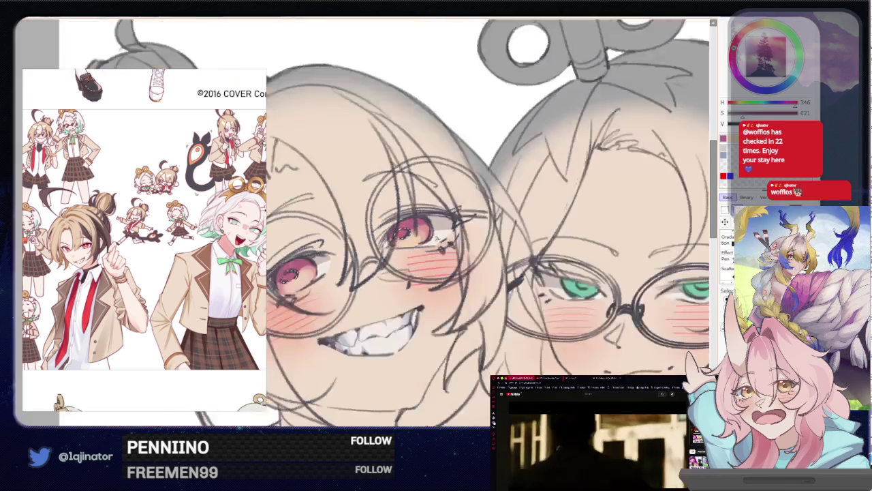
scroll(409, 235, "down", 2)
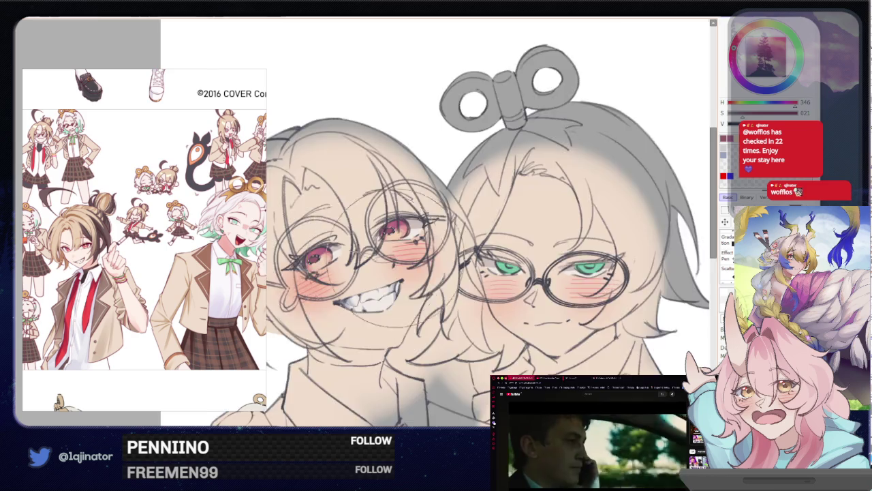
scroll(654, 250, "down", 2)
scroll(571, 253, "up", 1)
scroll(457, 271, "up", 3)
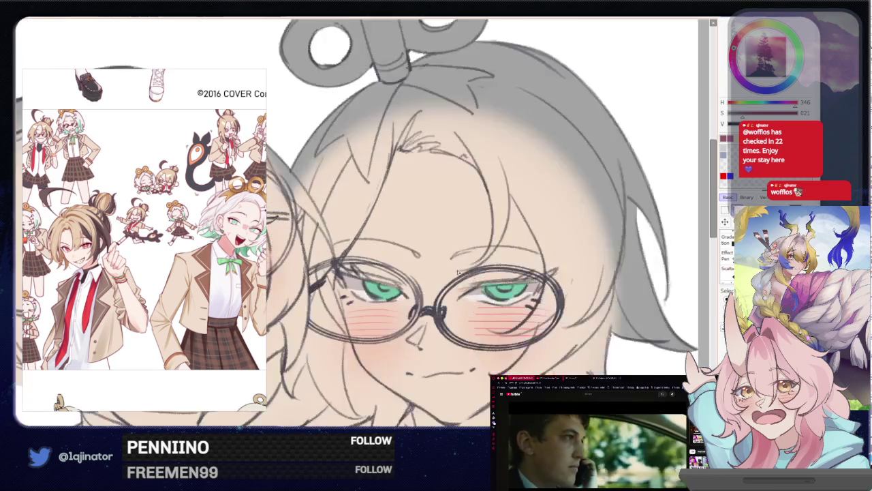
scroll(457, 272, "up", 1)
scroll(458, 272, "up", 1)
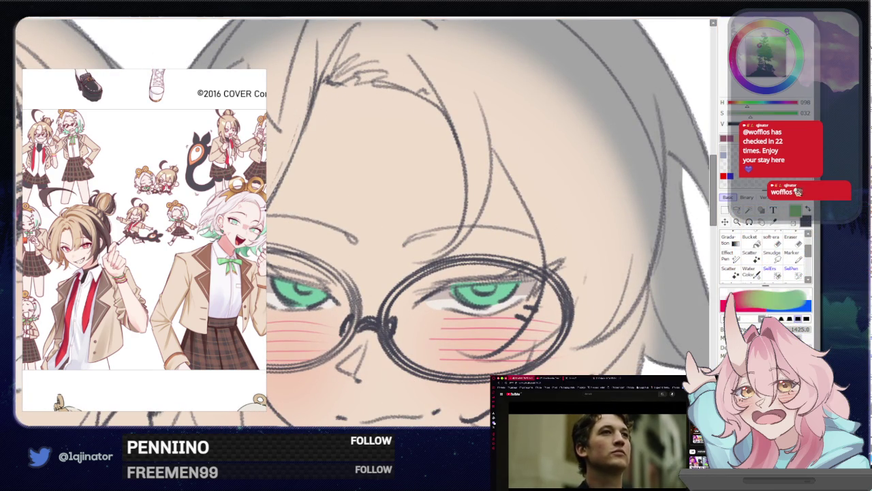
left_click(760, 55)
left_click(738, 211)
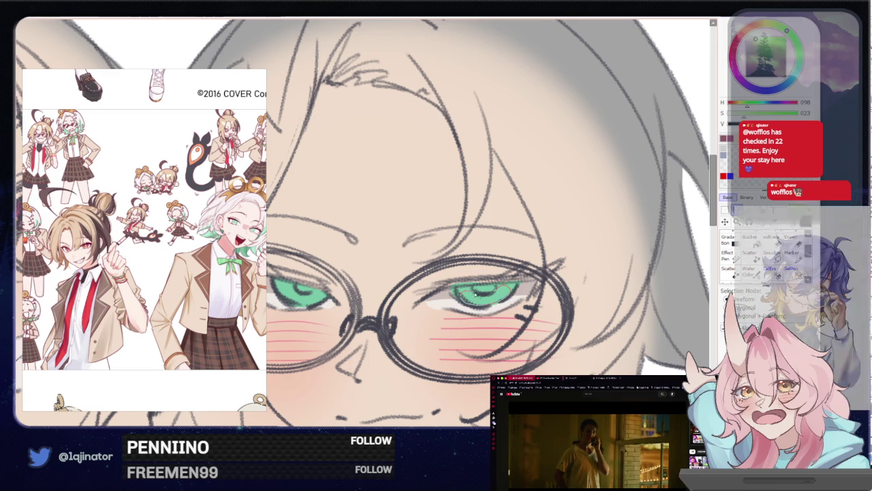
scroll(436, 286, "left", 3)
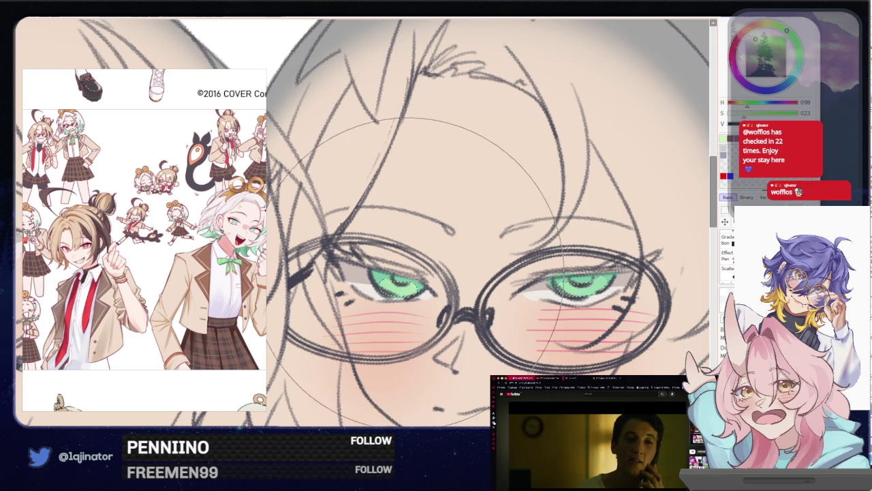
scroll(565, 262, "down", 2)
scroll(566, 263, "down", 2)
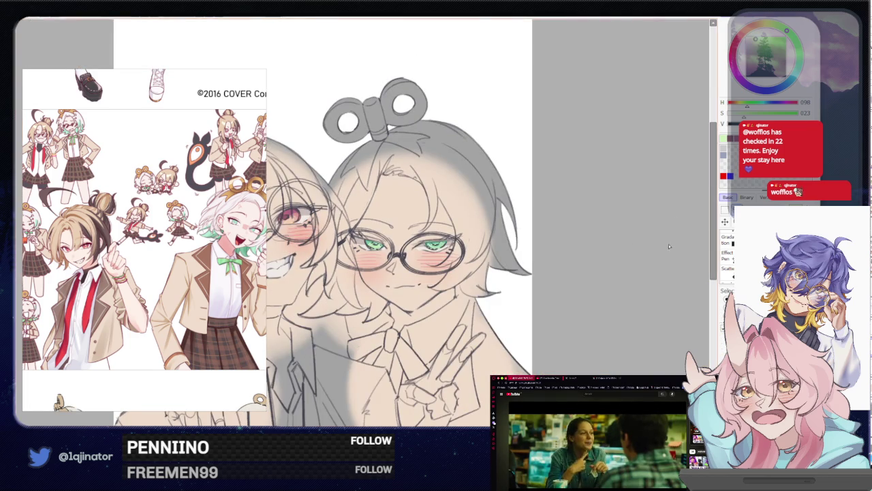
scroll(390, 273, "up", 1)
scroll(390, 273, "up", 2)
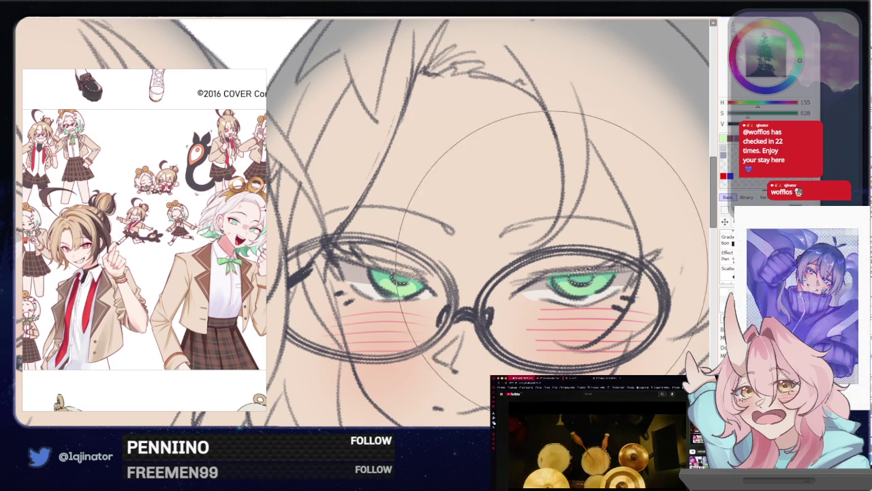
scroll(433, 267, "down", 2)
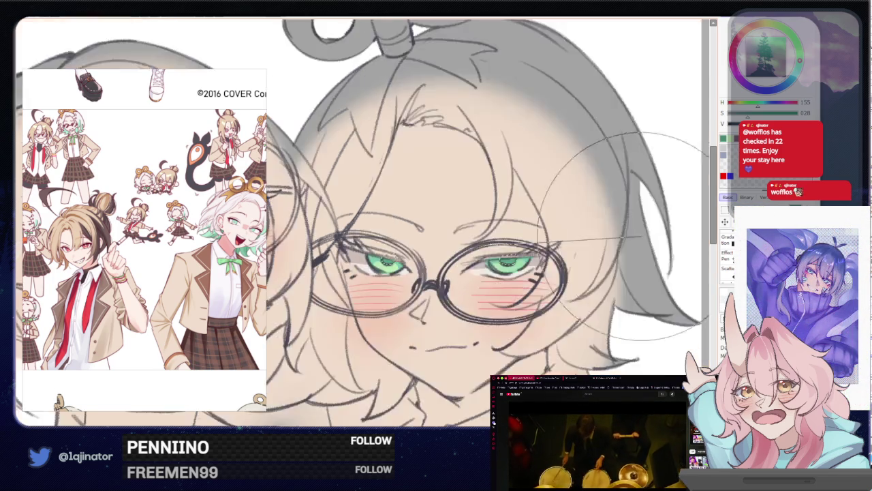
scroll(432, 267, "down", 3)
scroll(627, 291, "down", 2)
left_click_drag(627, 290, 653, 290)
mouse_move(595, 330)
left_mouse_down()
mouse_move(606, 290)
mouse_move(586, 323)
left_mouse_up()
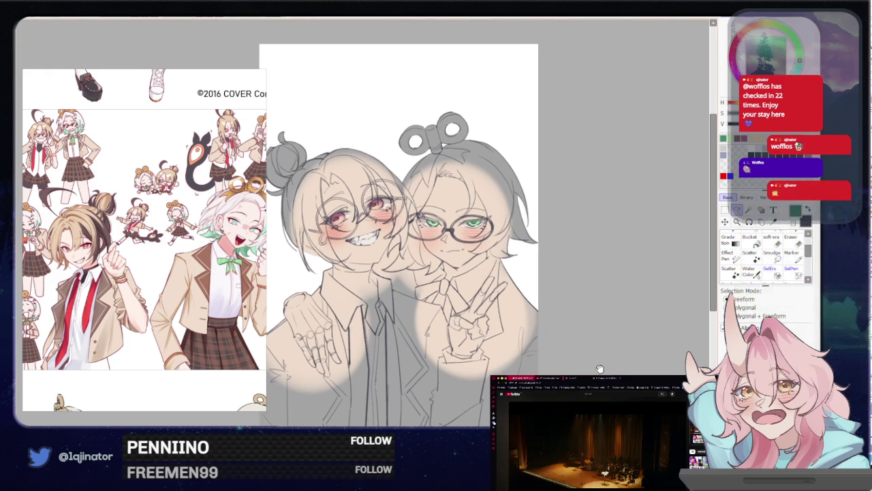
- Pick a beige skin tone (H 014, S 023, V 080) and lasso the green-eyed character's neck and collar
scroll(507, 284, "up", 3)
left_click(508, 285, "alt")
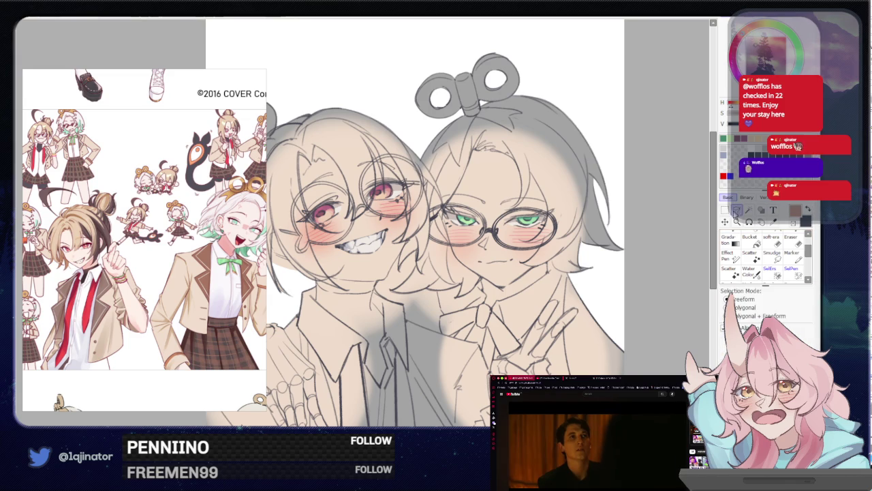
left_click_drag(538, 269, 433, 269)
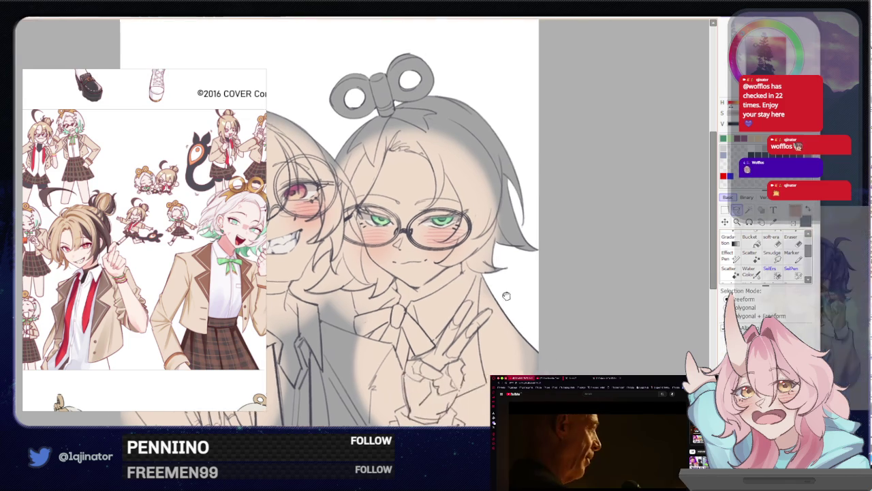
key("ctrl+plus")
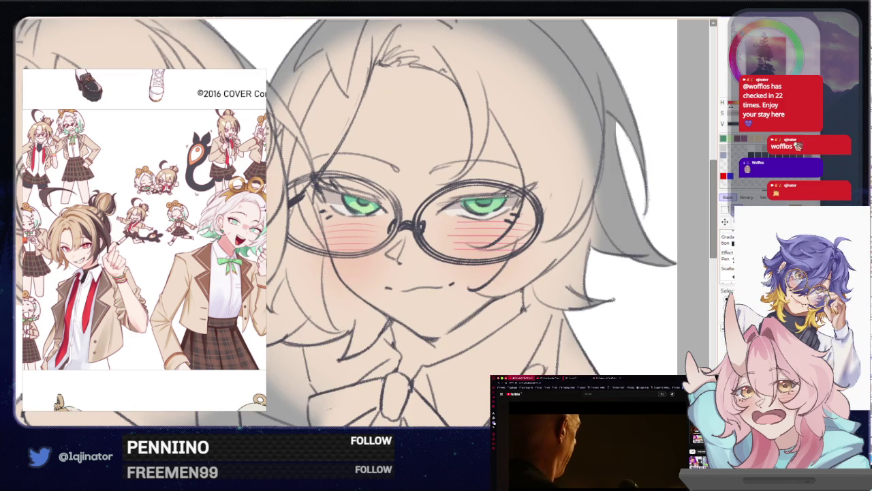
left_click_drag(506, 195, 486, 230)
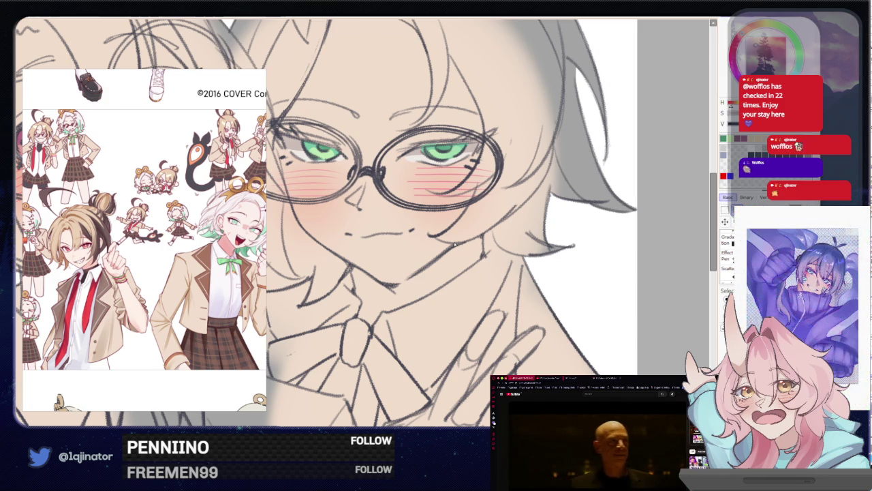
scroll(455, 244, "down", 1)
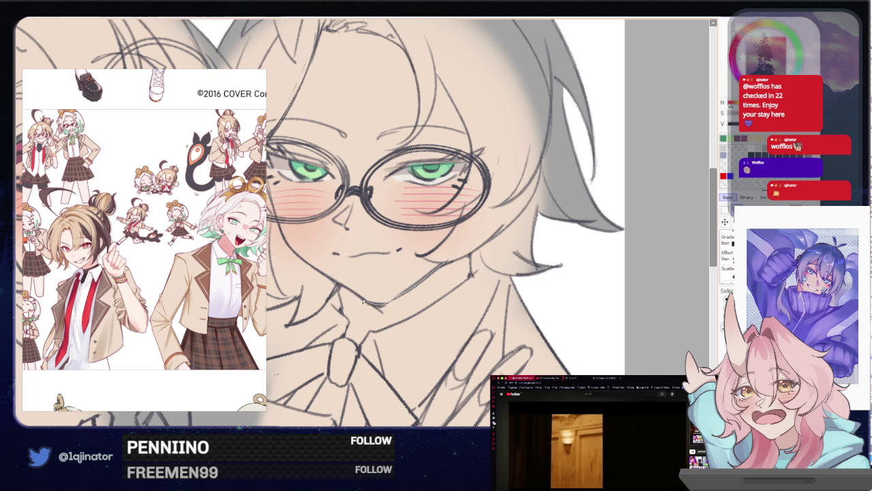
left_click_drag(341, 287, 436, 267)
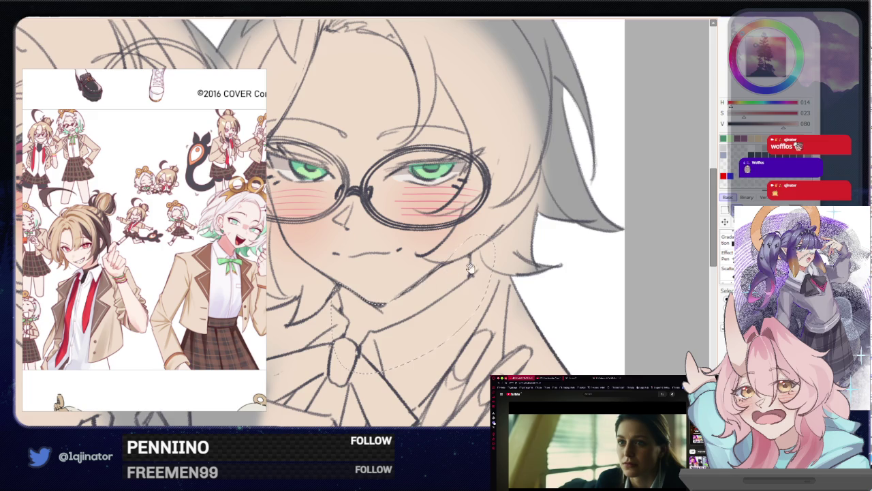
- Mirror the canvas view and add part of the red-eyed character's neck to the selection
scroll(469, 267, "left", 2)
scroll(469, 268, "left", 2)
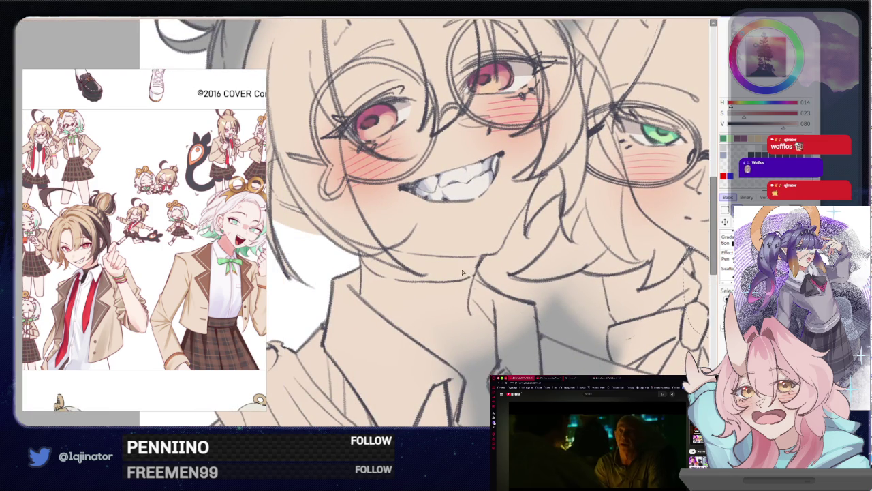
key("h")
scroll(393, 302, "left", 3)
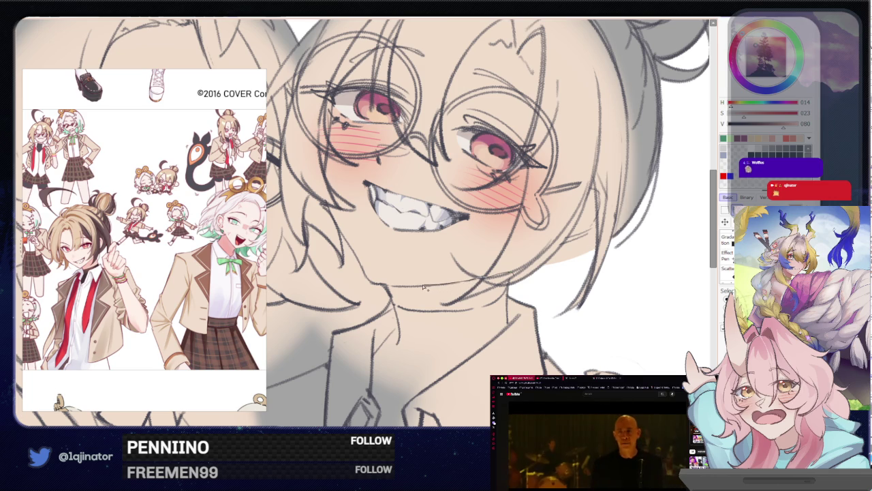
left_click_drag(382, 286, 391, 295)
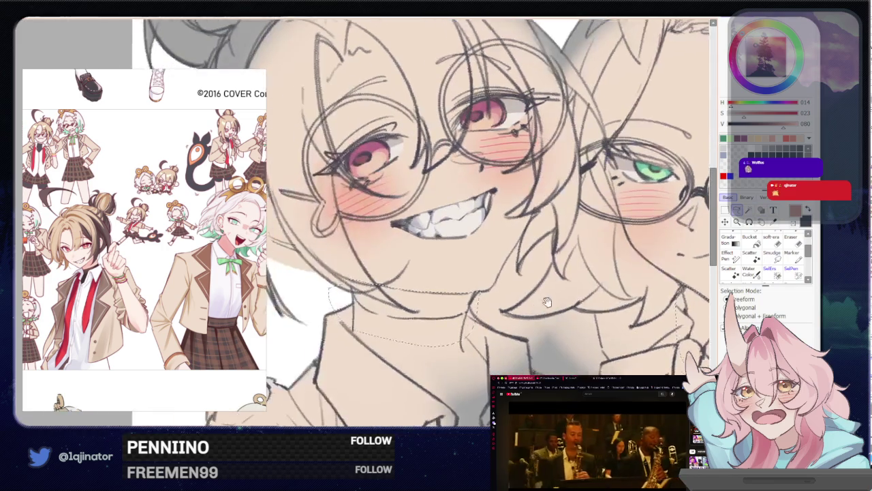
- Add a skin area beside the green-eyed character's glasses to the selection
mouse_move(455, 275)
left_mouse_down()
mouse_move(479, 341)
mouse_move(424, 349)
mouse_move(395, 322)
mouse_move(400, 278)
left_mouse_up()
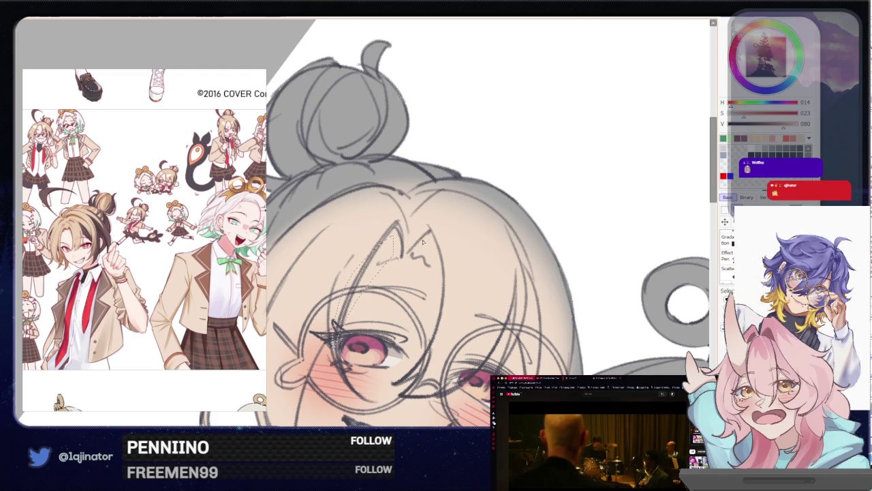
left_click_drag(423, 241, 425, 259)
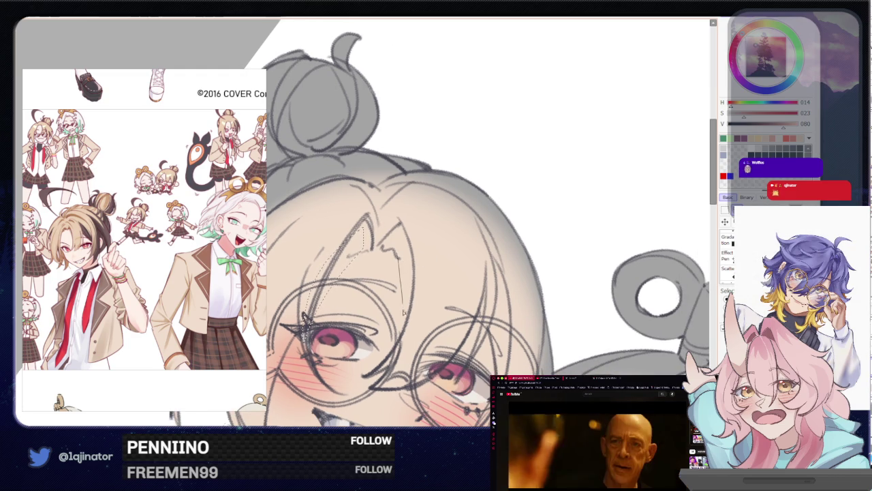
left_click_drag(440, 304, 444, 294)
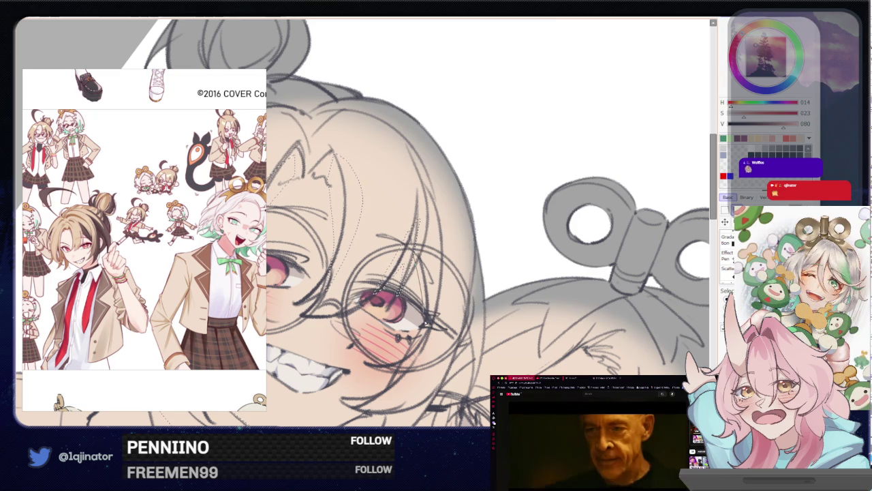
scroll(424, 234, "down", 2)
scroll(450, 252, "down", 2)
scroll(489, 271, "down", 3)
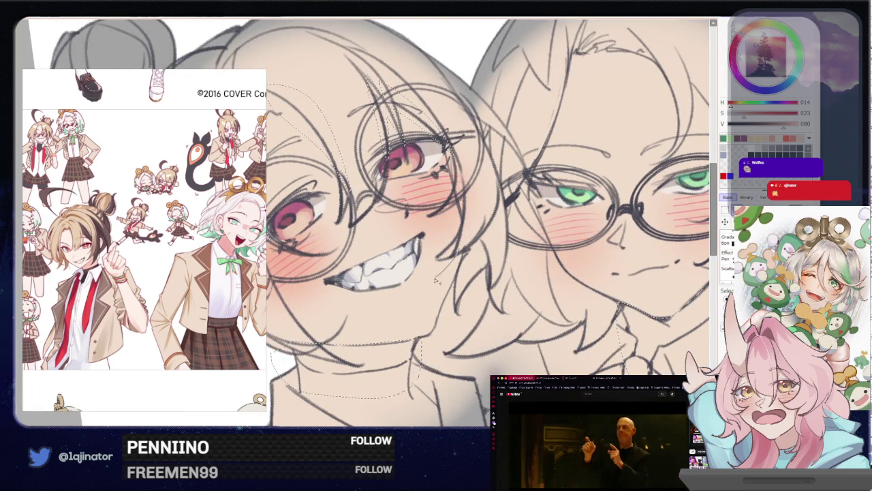
left_click_drag(471, 248, 496, 315)
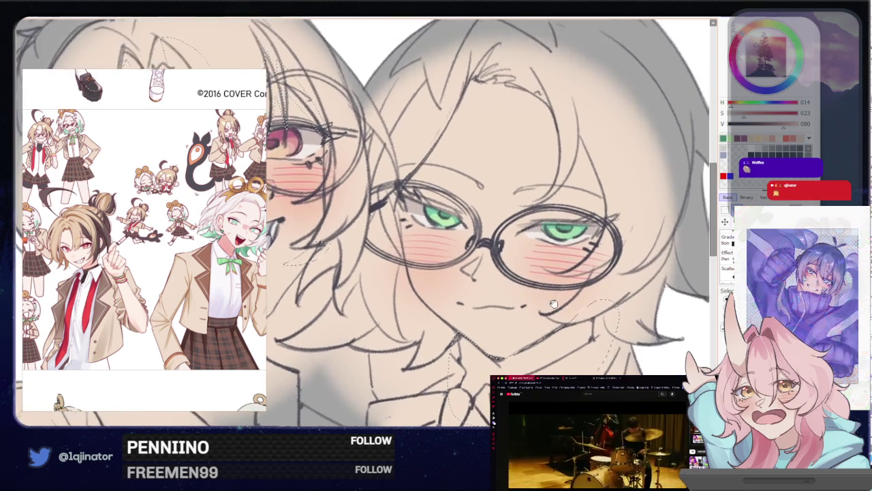
scroll(470, 297, "up", 2)
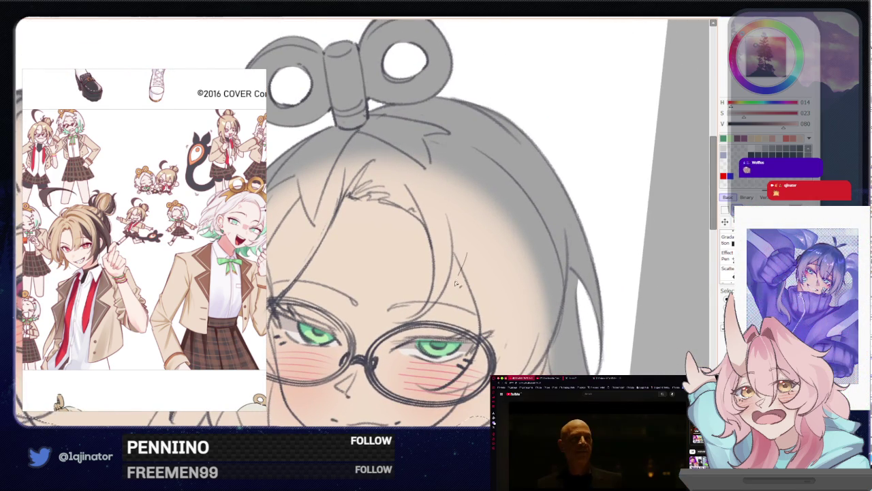
left_click_drag(470, 315, 480, 359)
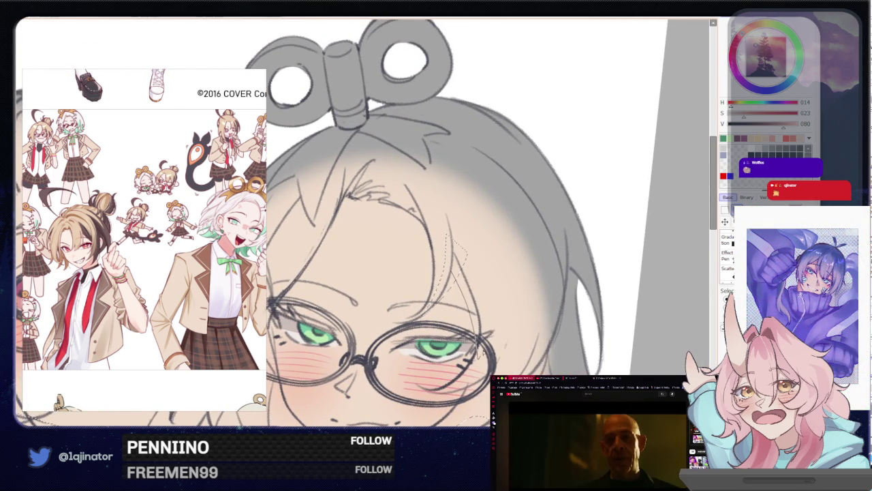
- Zoom out to view both characters' upper bodies and the peace-sign hand
scroll(355, 329, "down", 2)
mouse_move(382, 423)
left_mouse_down()
mouse_move(388, 327)
mouse_move(422, 295)
left_mouse_up()
scroll(388, 327, "down", 2)
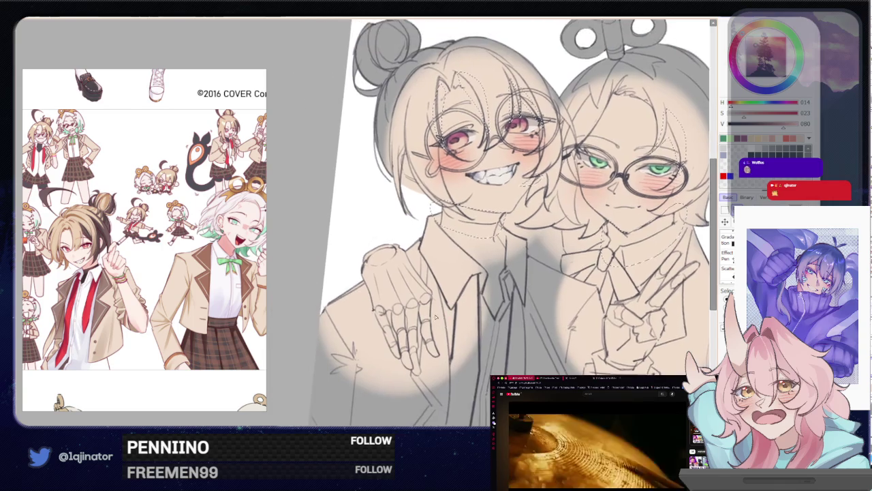
scroll(420, 252, "up", 3)
scroll(381, 294, "up", 1)
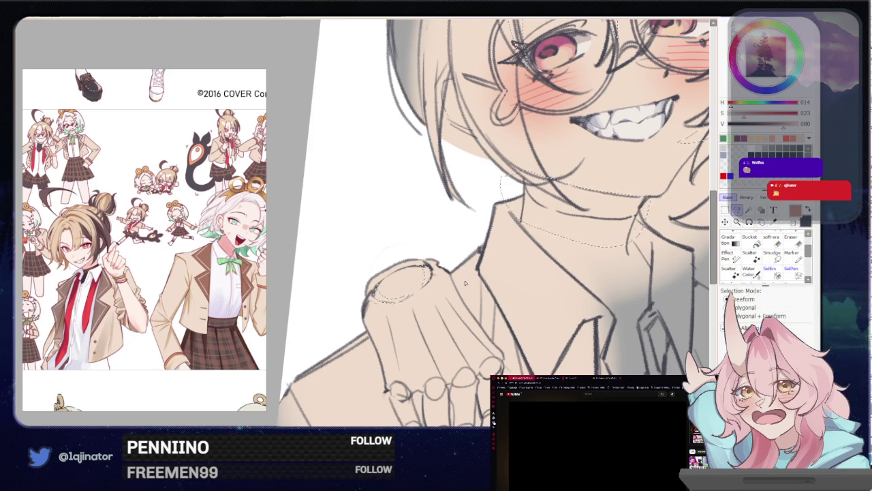
scroll(465, 282, "down", 5)
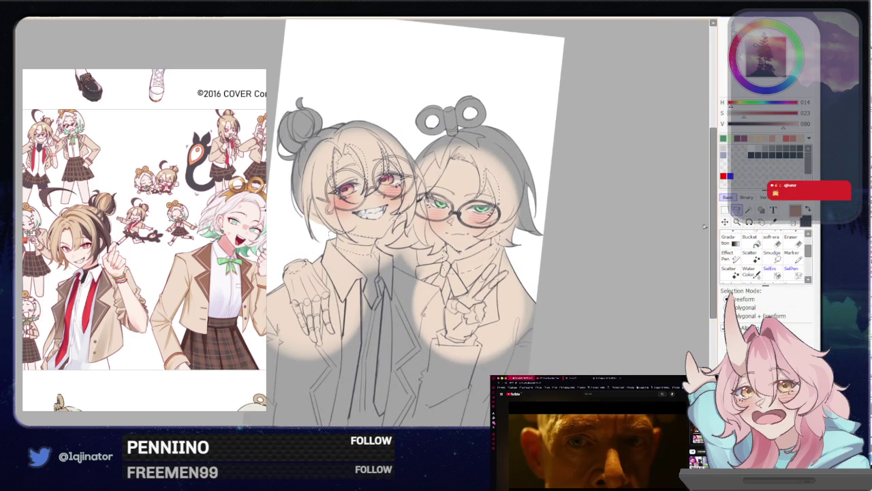
scroll(451, 236, "up", 2)
scroll(451, 236, "up", 2)
scroll(451, 236, "up", 1)
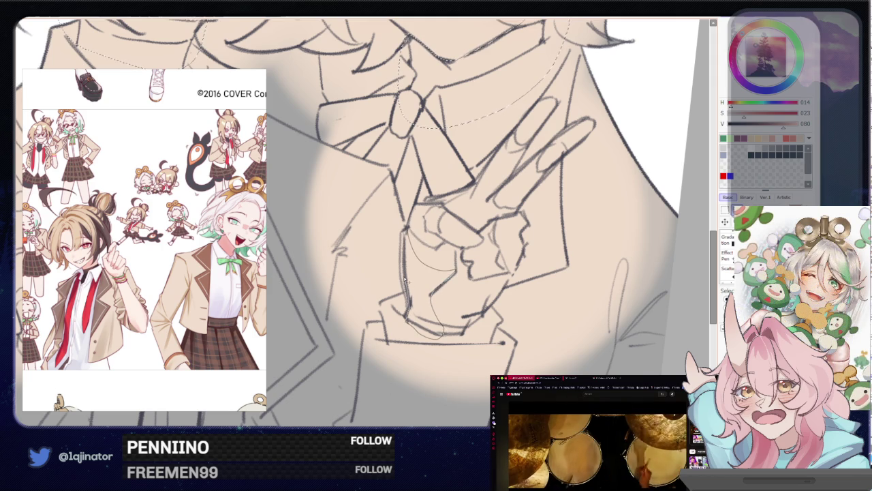
- Lasso the peace-sign hand into the selection and bucket-fill the neck and hand with brown
left_click_drag(405, 279, 408, 271)
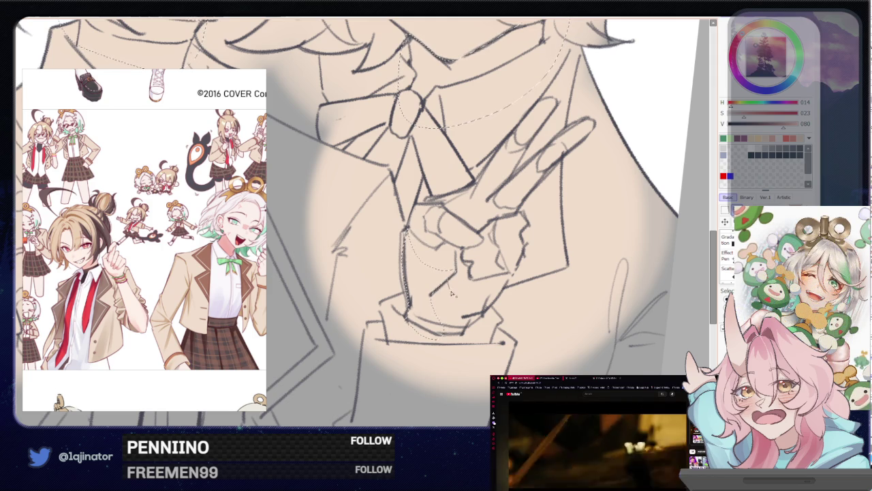
mouse_move(451, 293)
left_mouse_down()
mouse_move(460, 343)
mouse_move(438, 315)
left_mouse_up()
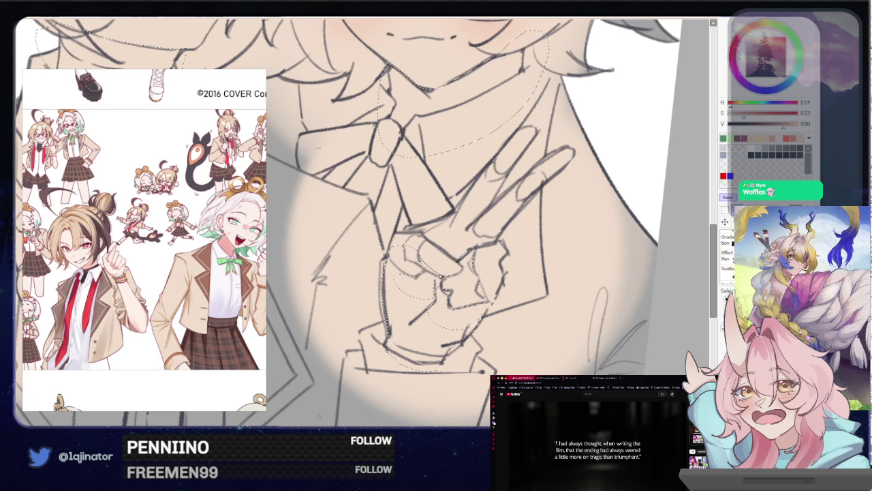
left_click_drag(459, 234, 431, 263)
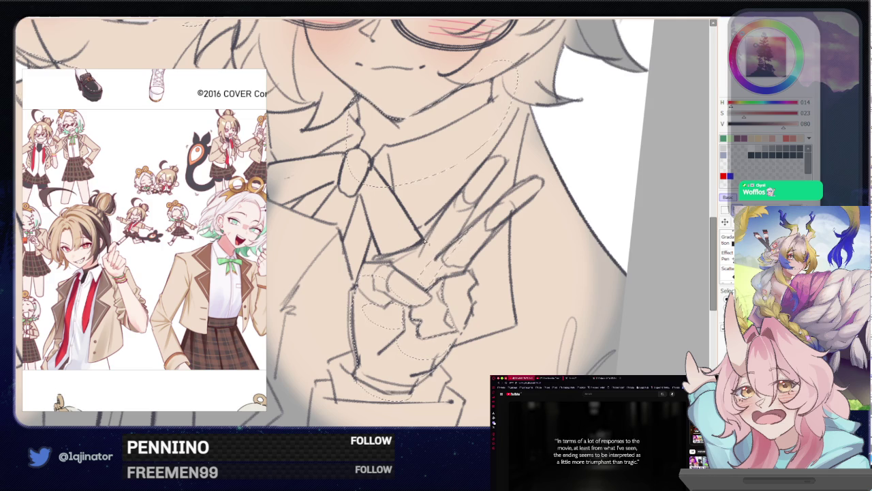
left_click(462, 201)
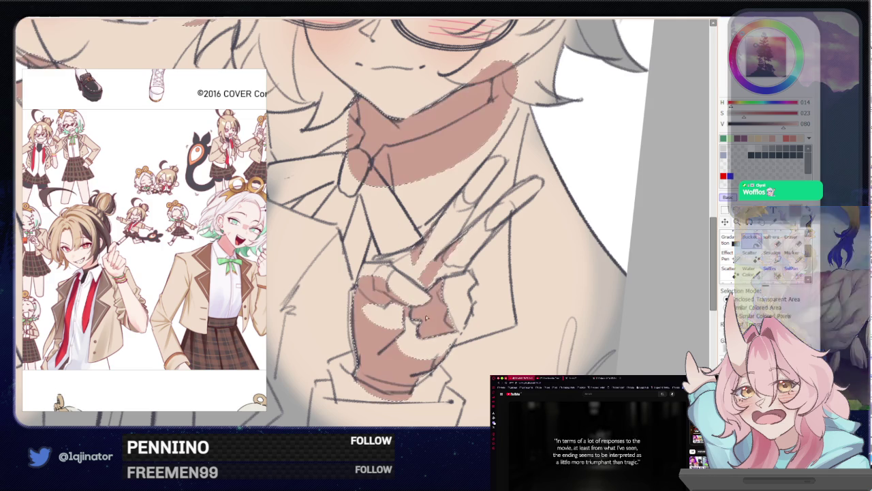
- Undo then redo the brown fill and set the Selection tool to Freeform mode
scroll(634, 270, "up", 3)
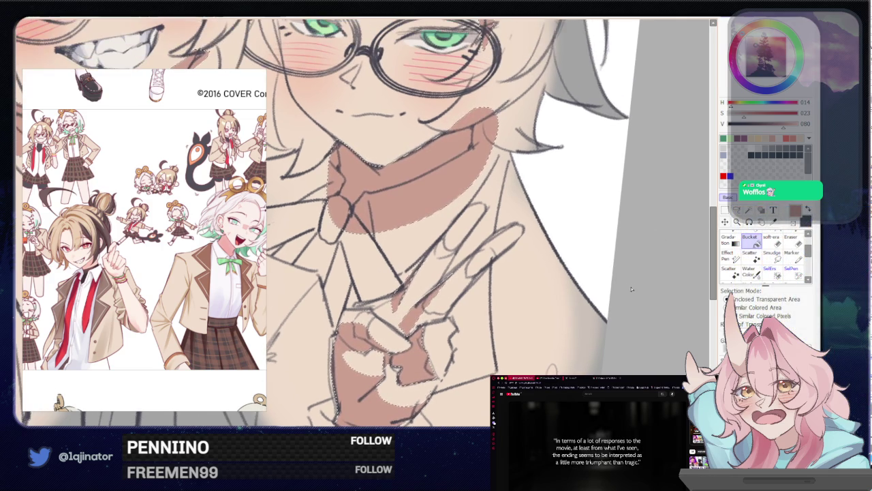
key("ctrl+z")
scroll(408, 218, "down", 2)
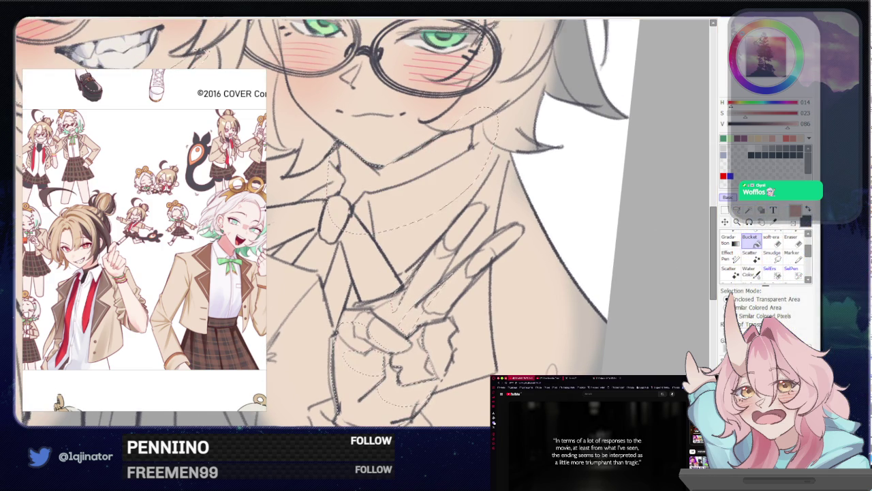
key("ctrl+y")
scroll(409, 218, "down", 1)
left_click(738, 210)
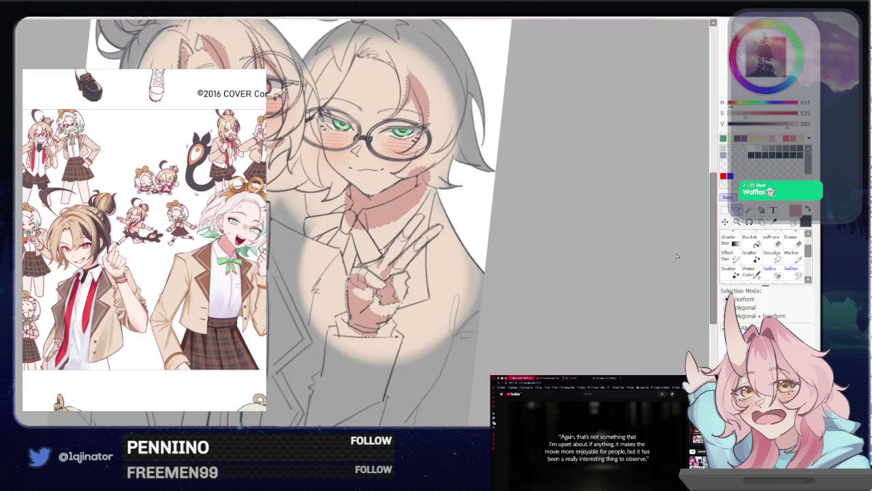
- Zoom and pan in close on the left character's hand resting on the shoulder
scroll(573, 286, "up", 5)
scroll(441, 185, "up", 2)
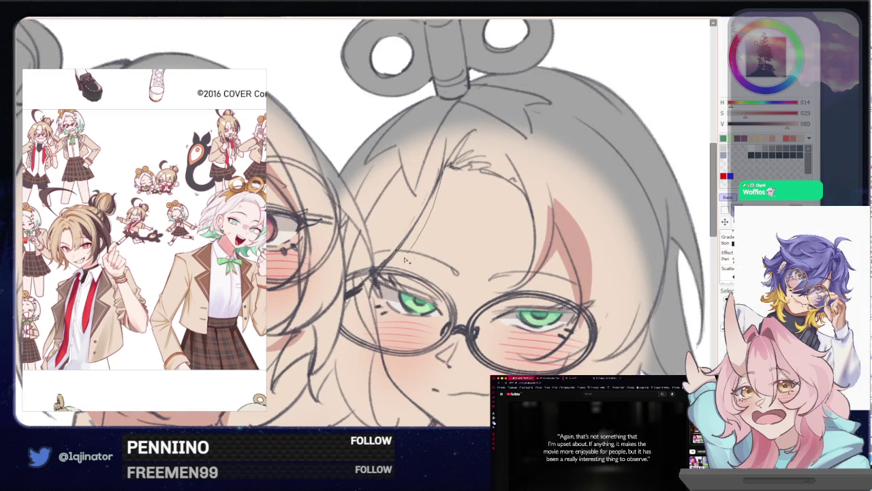
left_click_drag(501, 162, 445, 165)
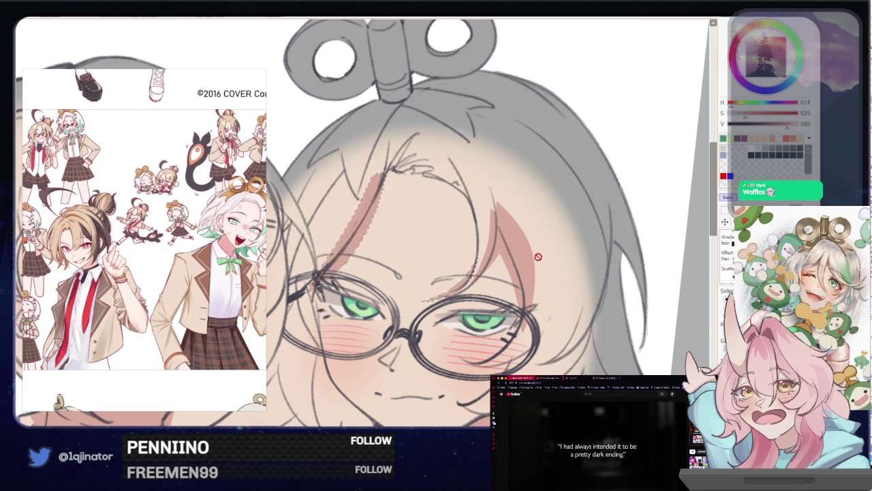
scroll(370, 235, "down", 2)
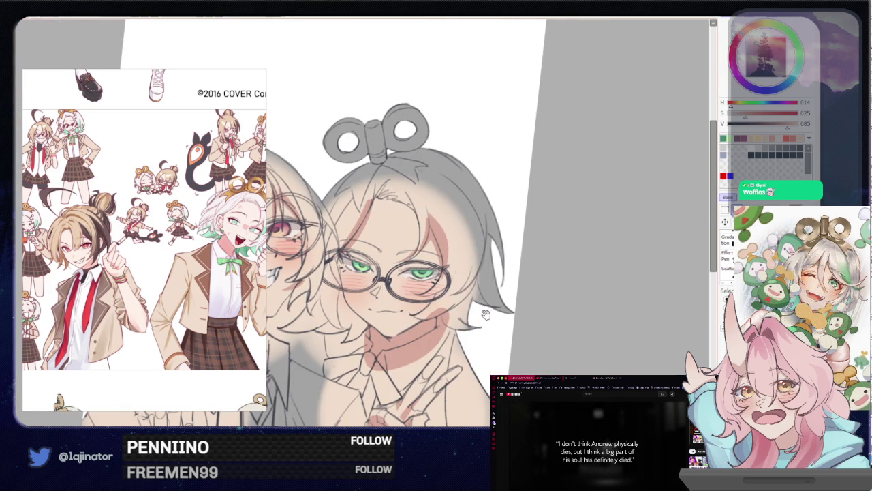
scroll(485, 314, "up", 1)
scroll(471, 300, "up", 2)
scroll(450, 276, "up", 2)
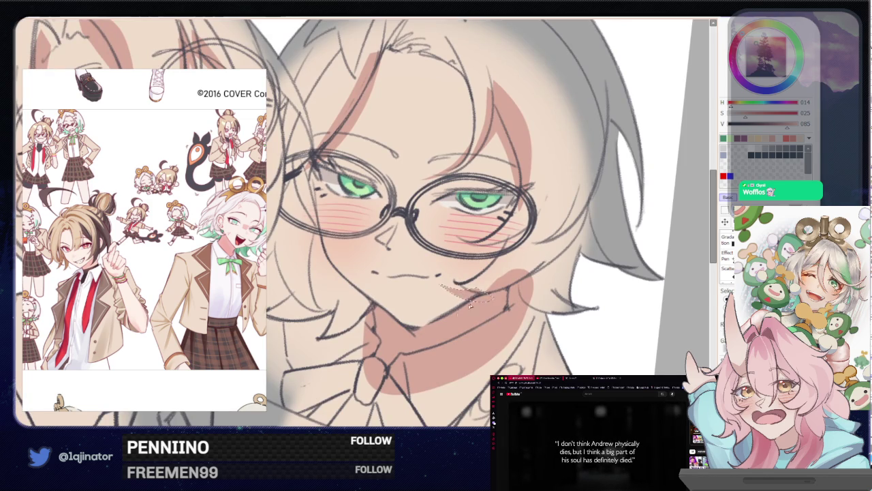
scroll(495, 299, "down", 2)
left_click_drag(471, 297, 529, 298)
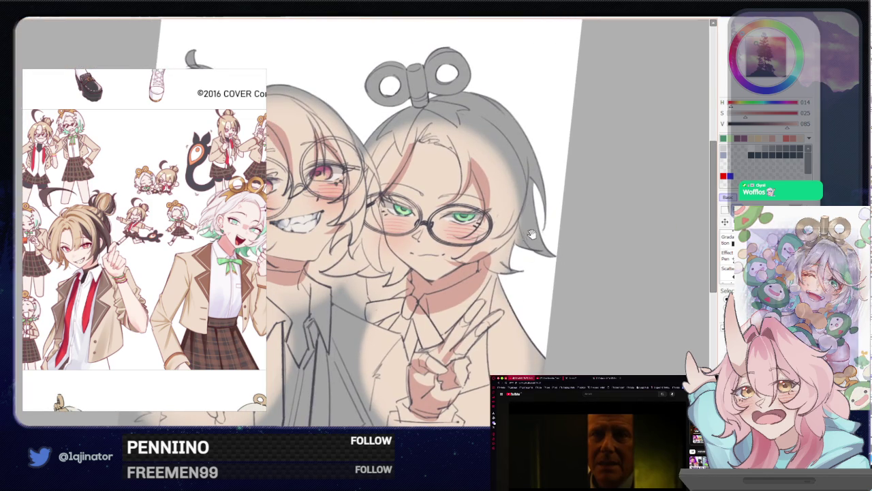
left_click_drag(436, 327, 505, 295)
scroll(505, 295, "up", 1)
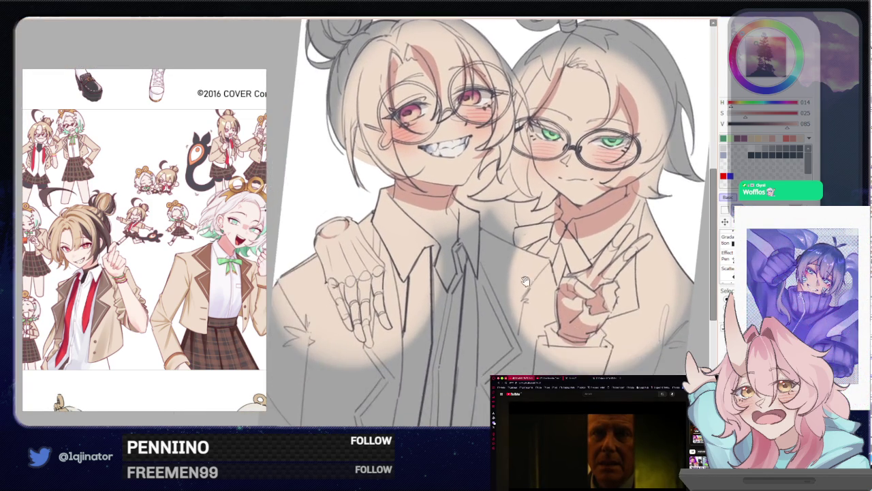
scroll(491, 300, "up", 1)
scroll(470, 306, "up", 2)
scroll(453, 314, "up", 1)
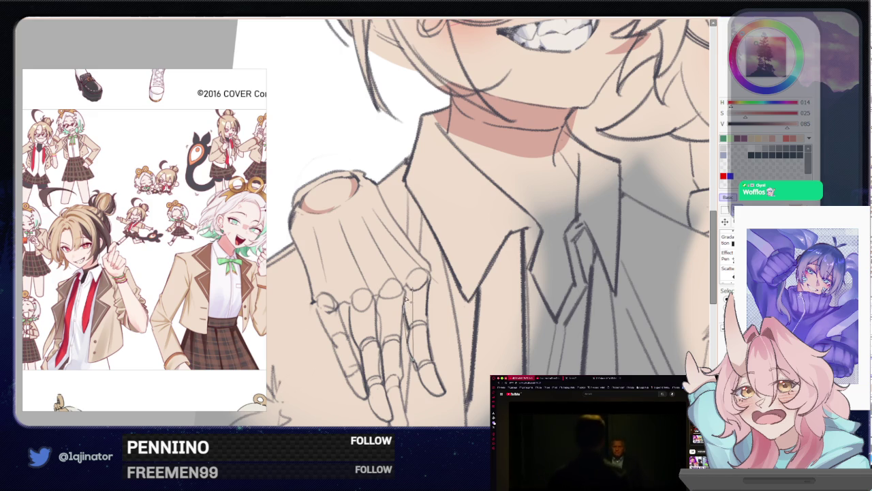
- Mirror the view and lasso the narrow gaps between the shoulder hand's fingers
scroll(411, 285, "up", 1)
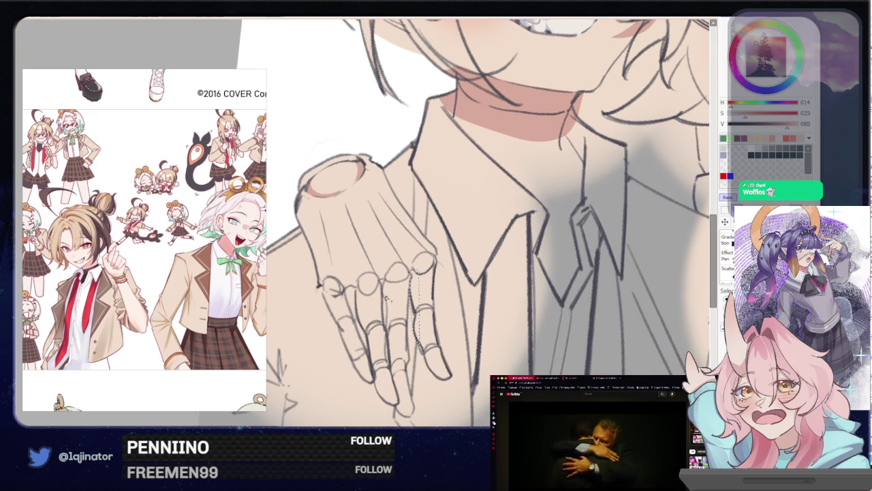
mouse_move(388, 285)
left_mouse_down()
mouse_move(363, 298)
mouse_move(362, 334)
left_mouse_up()
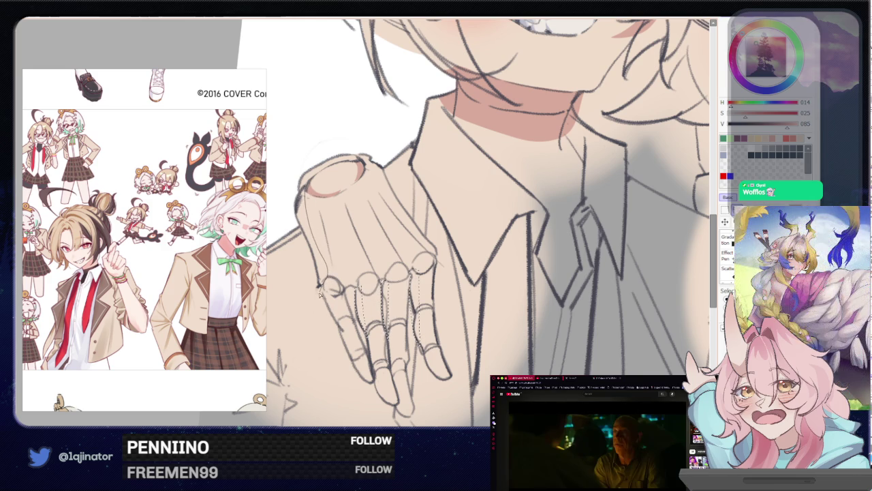
left_click_drag(297, 185, 317, 215)
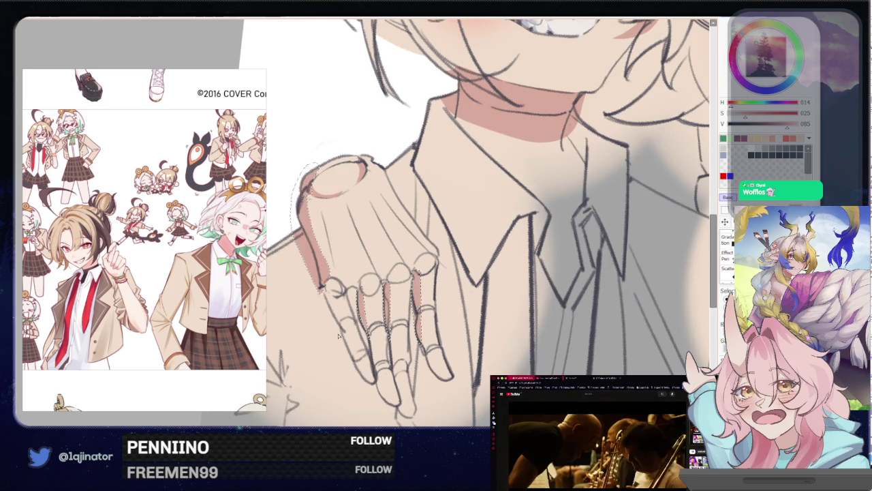
key("ctrl+0")
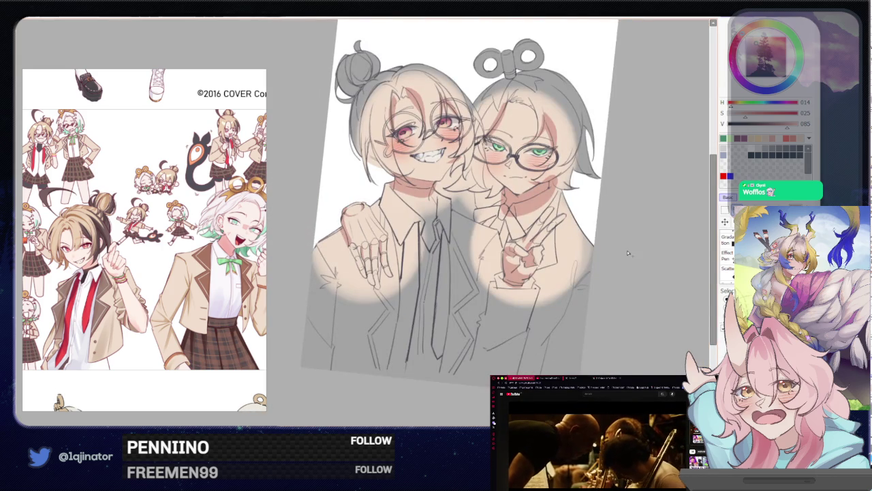
scroll(401, 348, "up", 5)
scroll(401, 348, "up", 1)
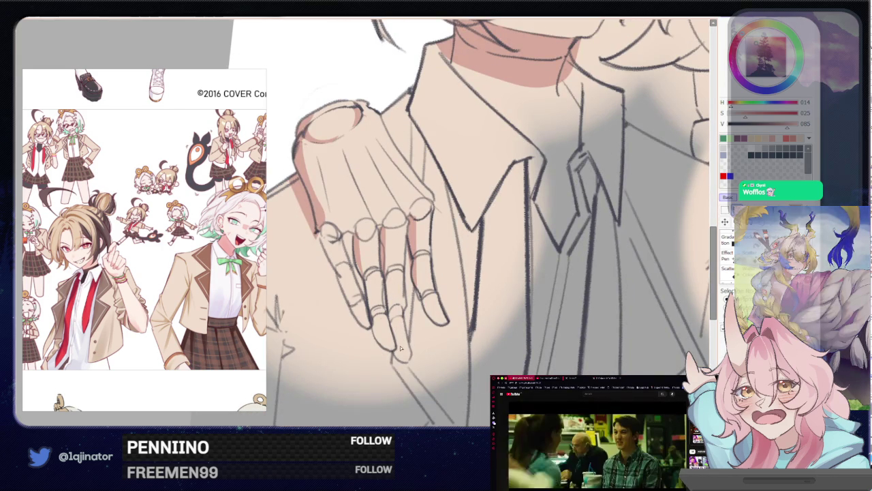
scroll(401, 349, "up", 2)
left_click_drag(417, 311, 404, 342)
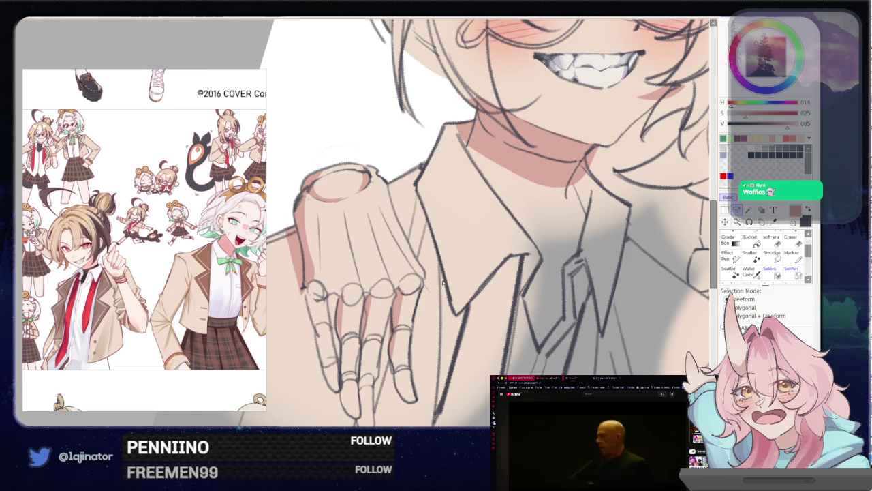
key("h")
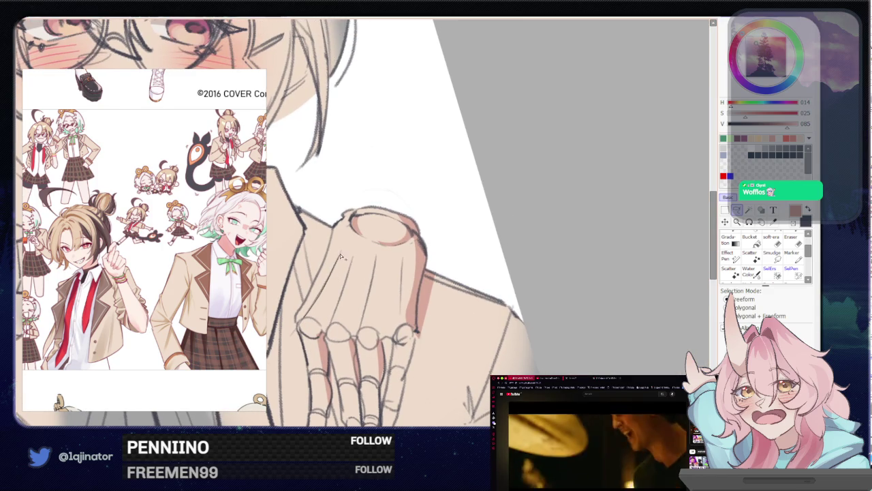
left_click_drag(325, 290, 332, 294)
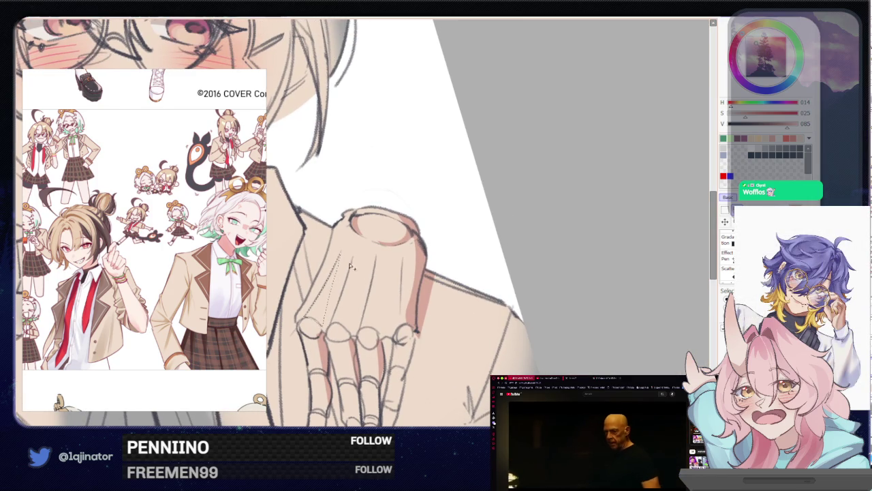
left_click_drag(333, 328, 375, 271)
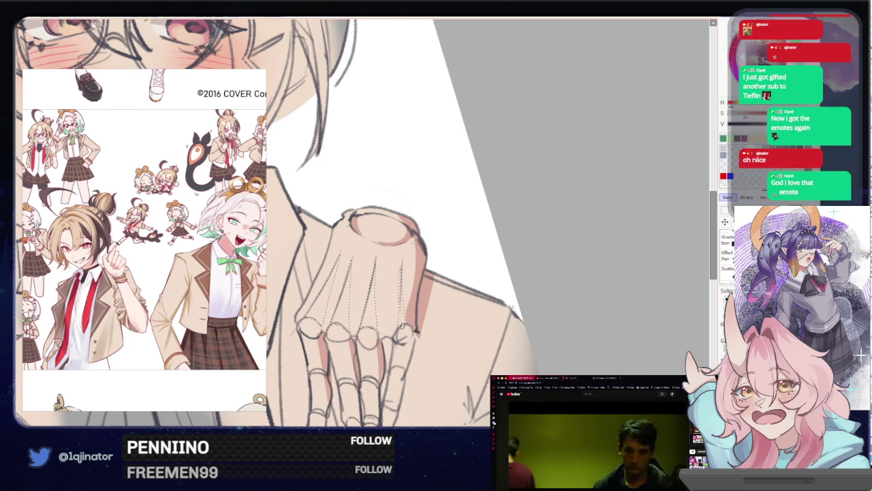
- Brush darker pink shading into the finger gaps, add a dark pen line, and zoom out
left_click_drag(402, 280, 404, 326)
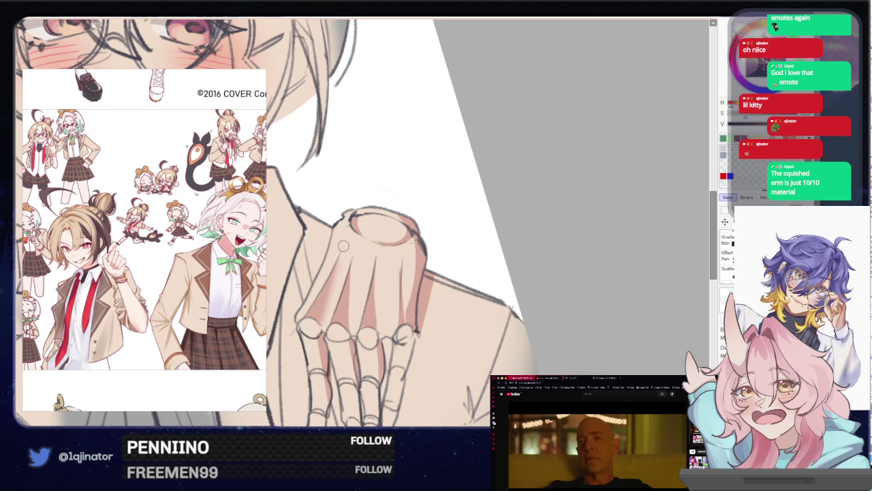
left_click_drag(373, 299, 375, 262)
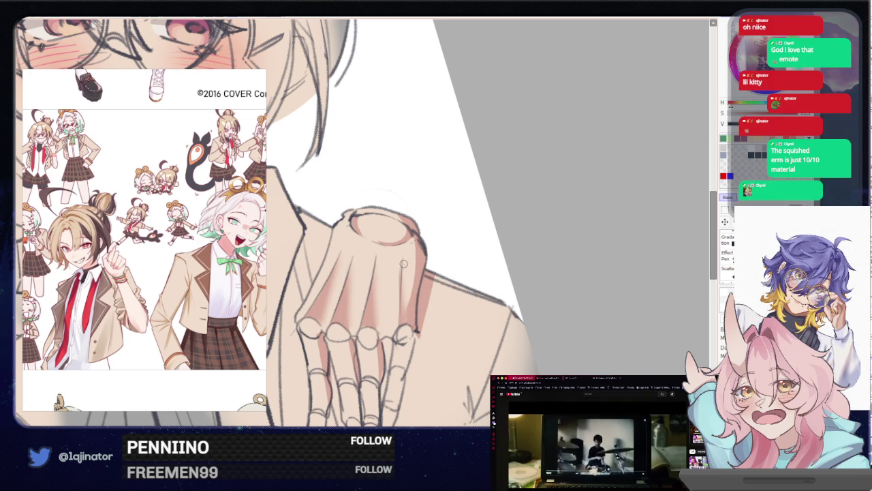
key("ctrl+minus")
key("ctrl+minus")
key("ctrl+minus")
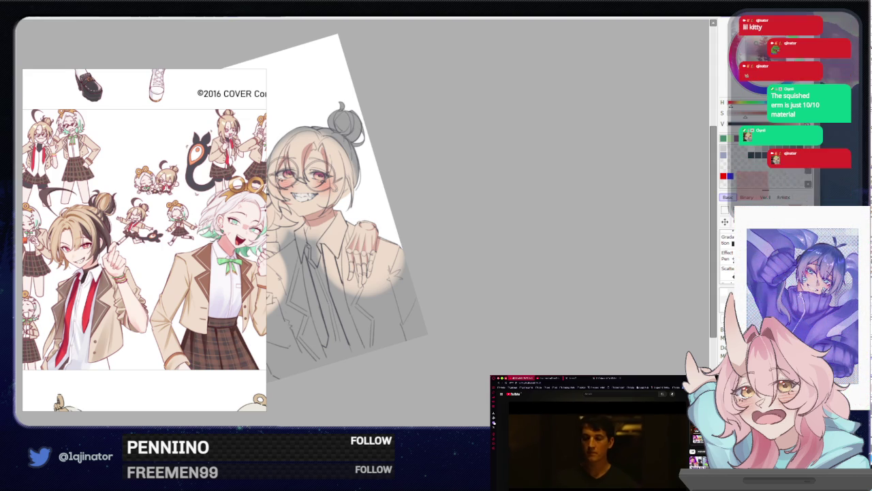
- Unmirror the view, reset canvas rotation to upright, and recentre on the faces
key("h")
key("Delete")
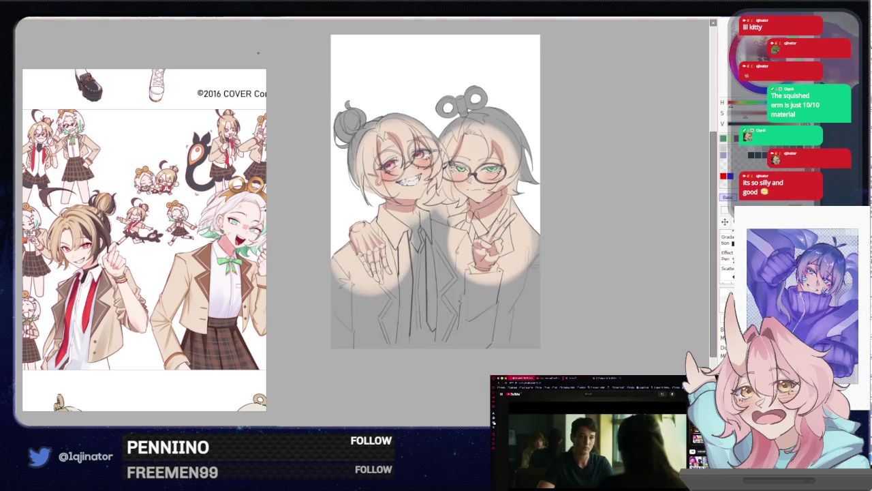
scroll(541, 307, "up", 3)
scroll(594, 288, "up", 2)
left_click_drag(594, 287, 564, 294)
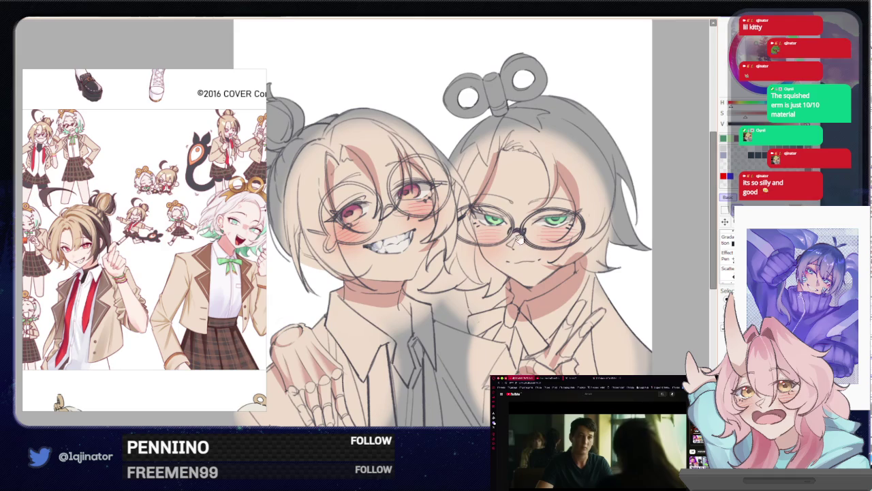
scroll(440, 329, "down", 2)
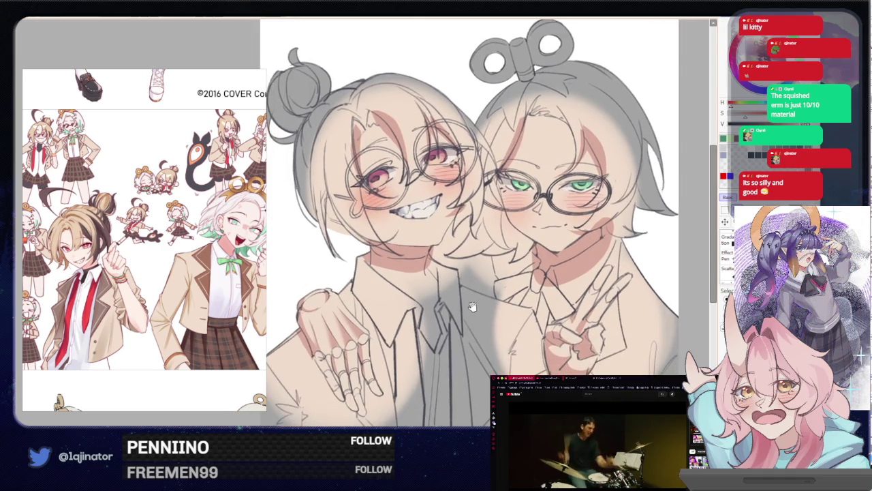
scroll(453, 361, "down", 3)
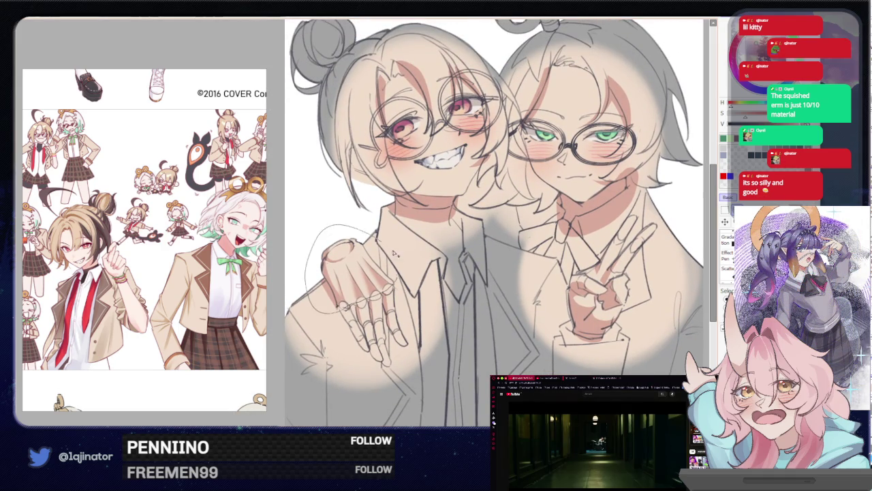
- Apply Hue/Saturation with Saturation +19 and Luminance +27 to the shoulder hand
key("ctrl+u")
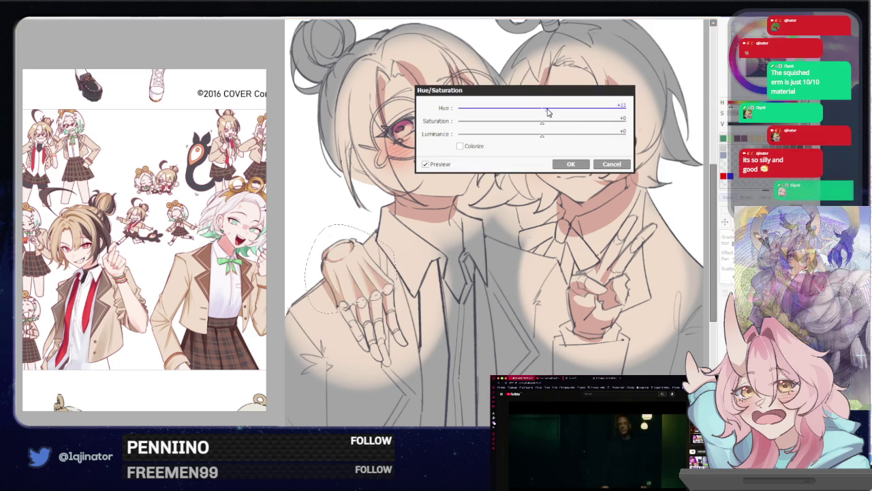
left_click(545, 112)
mouse_move(543, 135)
left_mouse_down()
mouse_move(552, 137)
mouse_move(557, 124)
mouse_move(565, 139)
left_mouse_up()
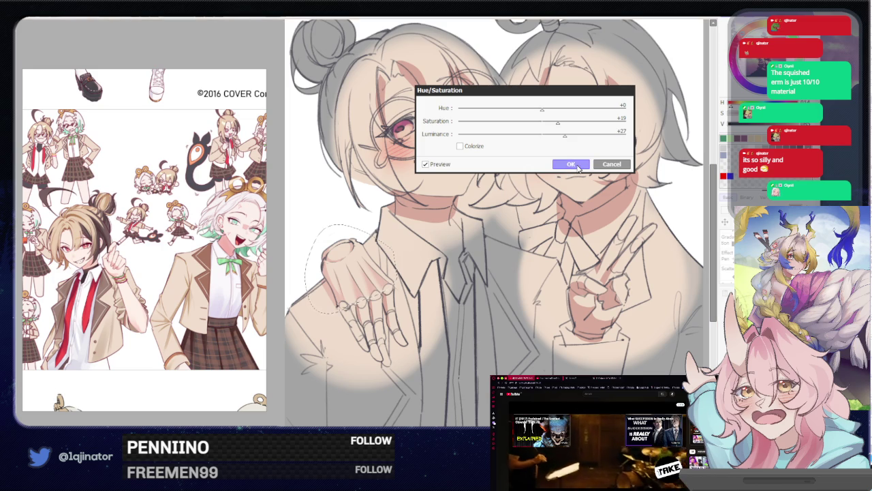
left_click(570, 165)
scroll(565, 175, "down", 2)
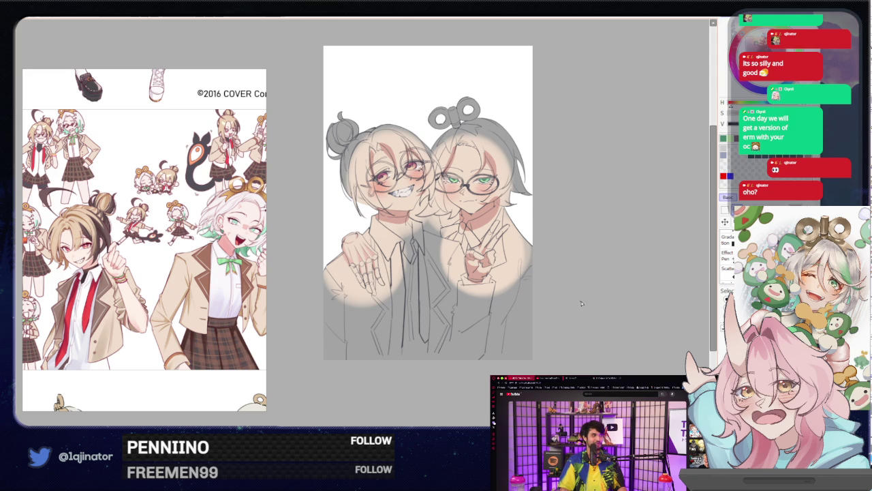
- Zoom in on the faces and rotate the tilted canvas back toward upright
scroll(538, 293, "up", 2)
scroll(539, 289, "up", 2)
scroll(537, 286, "up", 1)
scroll(532, 294, "up", 1)
scroll(524, 300, "up", 1)
scroll(377, 288, "up", 1)
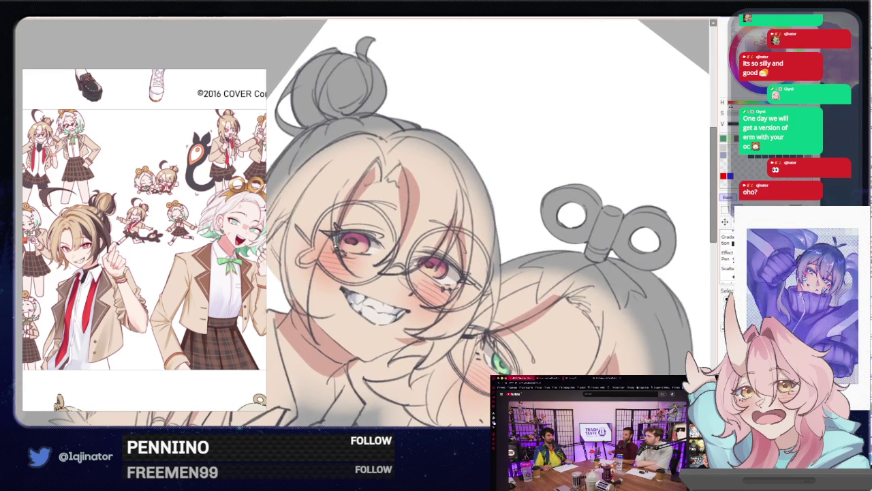
scroll(337, 245, "up", 1)
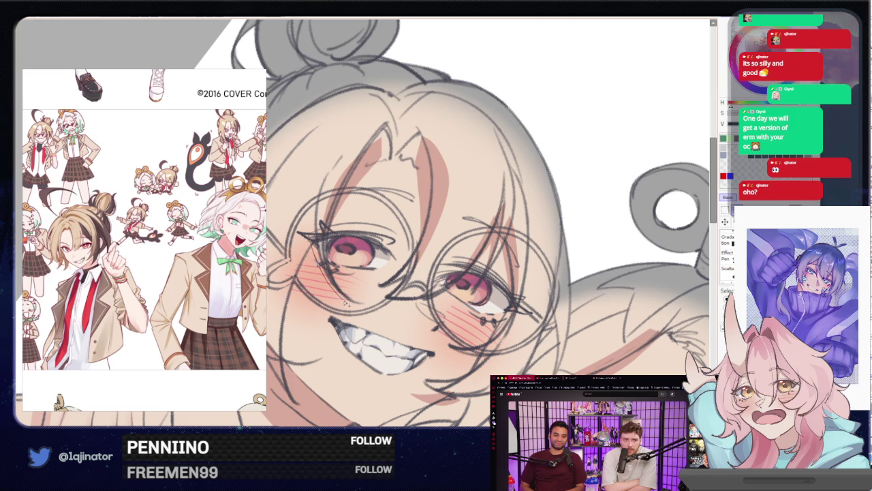
left_click_drag(317, 235, 338, 185)
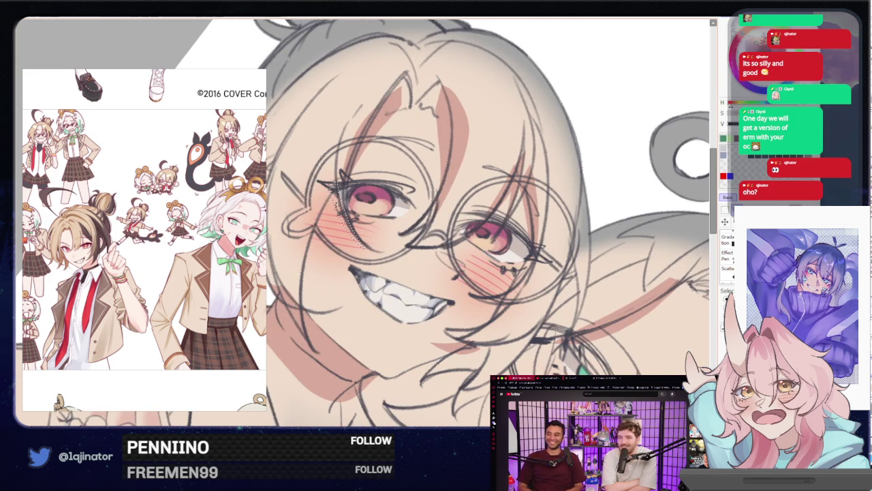
scroll(328, 181, "down", 2)
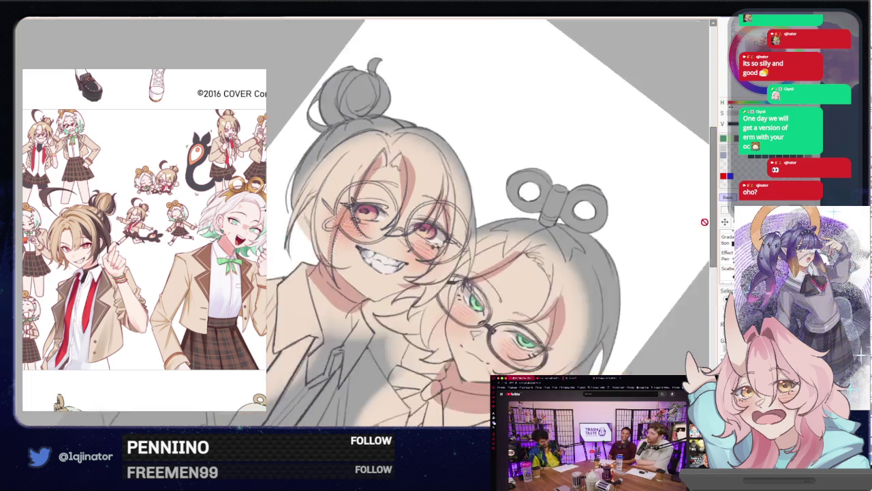
scroll(327, 181, "down", 1)
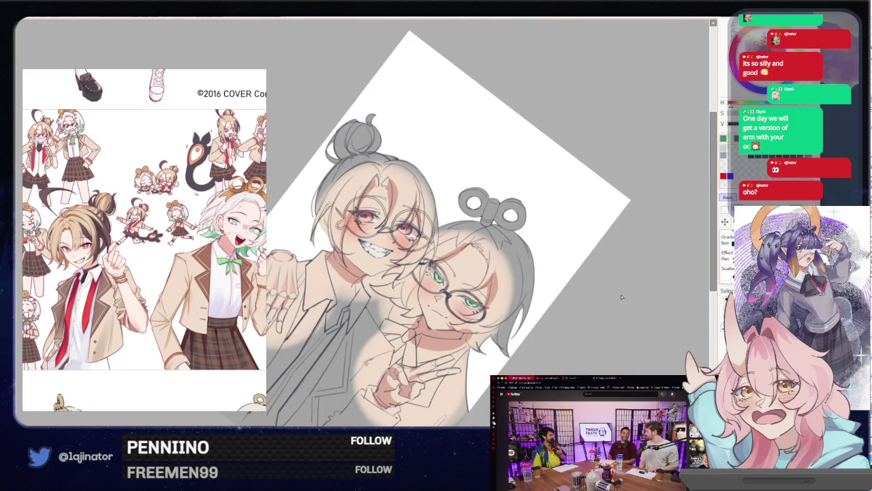
left_click_drag(621, 297, 487, 282)
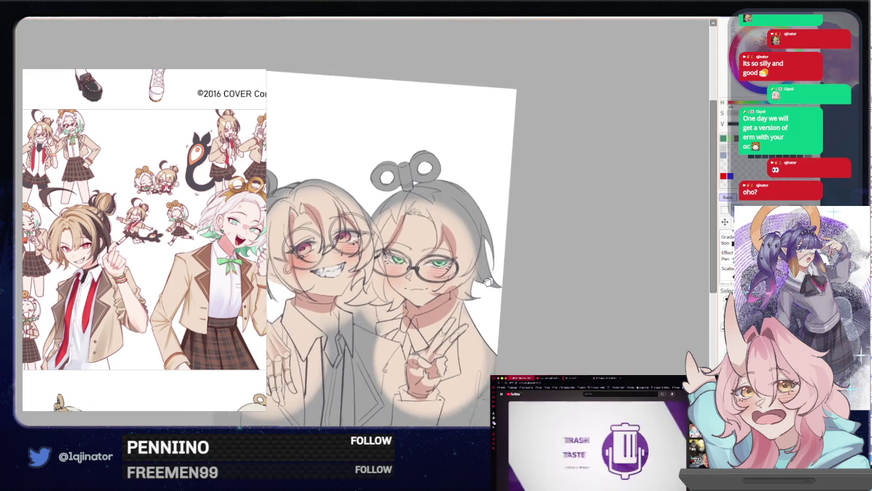
mouse_move(499, 308)
left_mouse_down()
mouse_move(511, 289)
mouse_move(473, 345)
mouse_move(487, 330)
left_mouse_up()
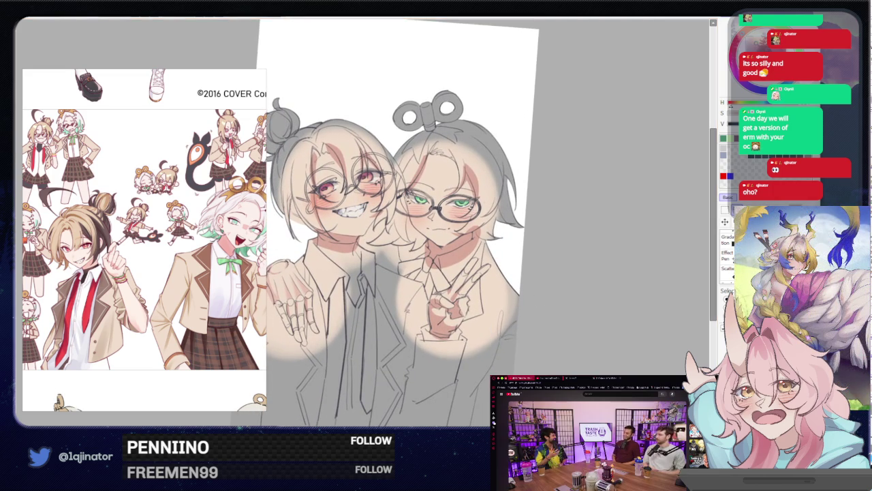
- Toggle the glasses lens shading off and back on, then reframe both characters
key("ctrl+z")
key("ctrl+y")
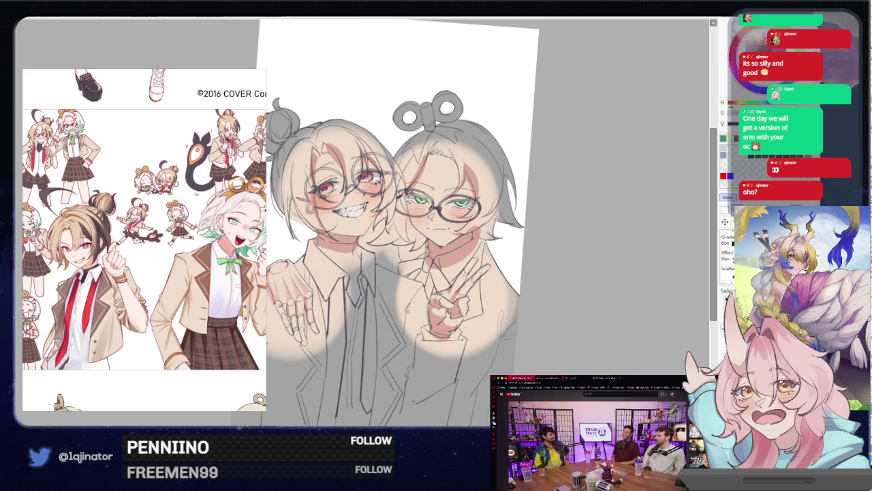
mouse_move(590, 292)
left_mouse_down()
mouse_move(546, 340)
mouse_move(516, 302)
left_mouse_up()
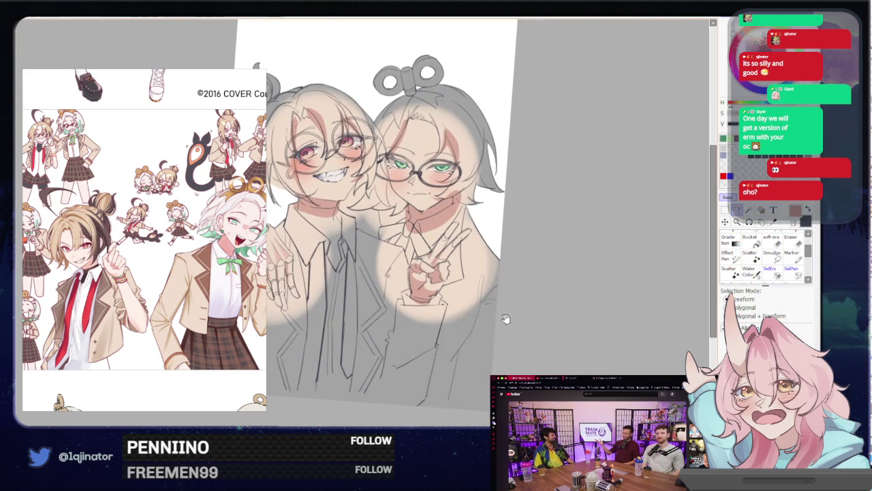
scroll(538, 278, "up", 2)
scroll(538, 279, "up", 2)
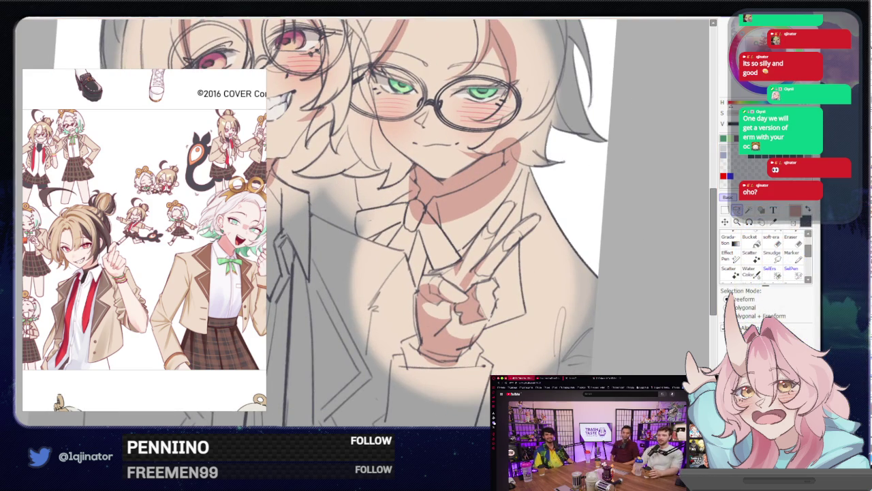
- Repaint the peace-sign fingers in a lighter skin tone with the brush
key("n")
left_click_drag(440, 300, 436, 327)
mouse_move(430, 286)
left_mouse_down()
mouse_move(450, 320)
mouse_move(456, 314)
mouse_move(463, 337)
mouse_move(457, 273)
left_mouse_up()
scroll(436, 225, "down", 5)
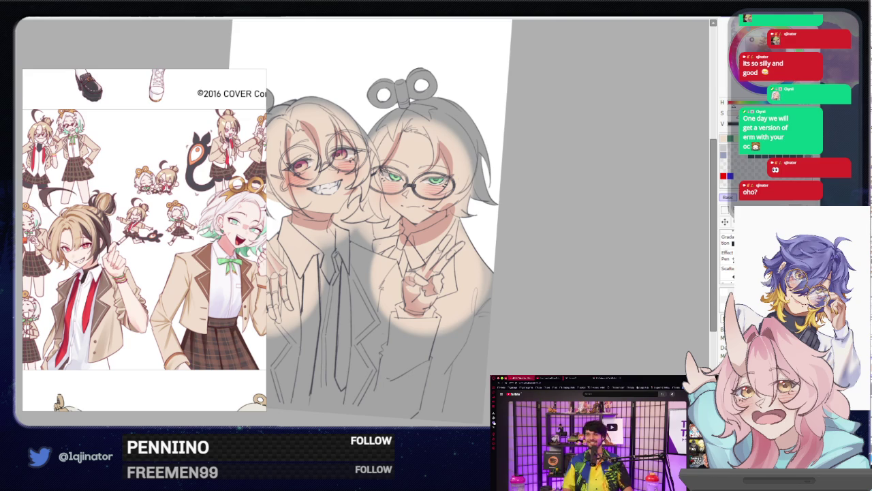
scroll(452, 270, "up", 3)
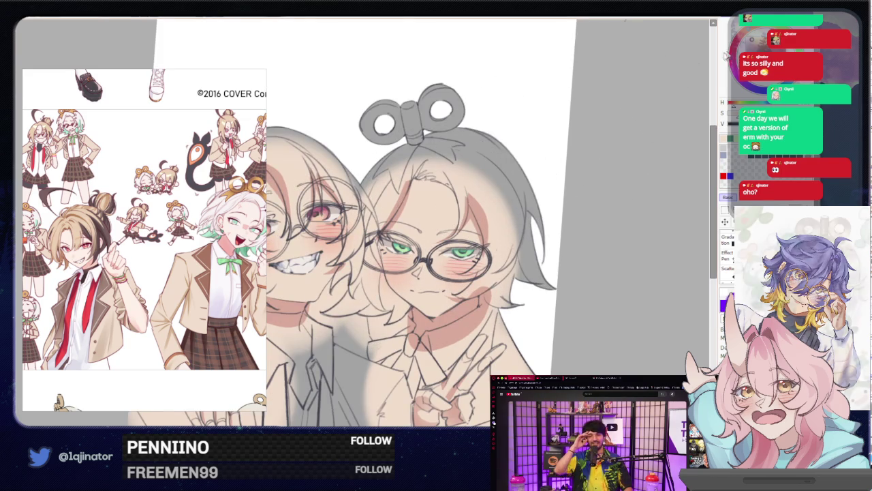
- Resize the brush and sketch lines into the right character's bangs and forehead
right_click(426, 212)
left_click_drag(426, 212, 409, 238)
left_click_drag(449, 177, 470, 225)
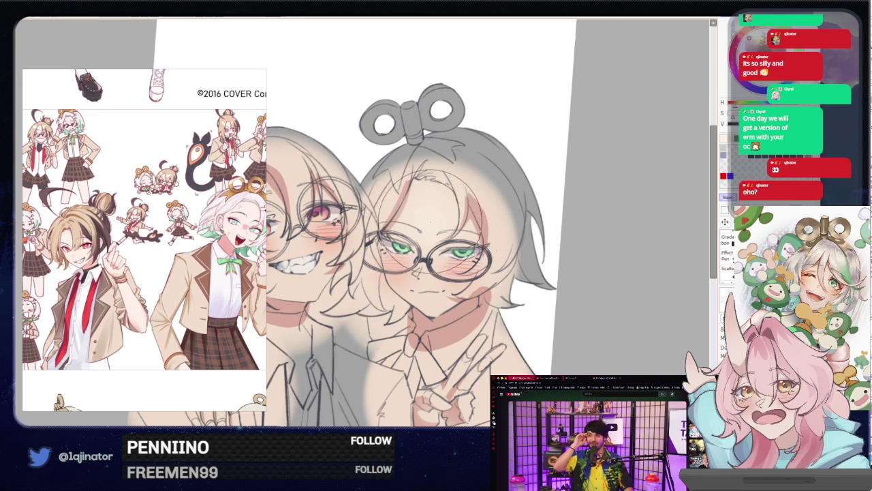
- Sketch the left character's round glasses lens and face lines, then zoom out
mouse_move(267, 195)
left_mouse_down()
mouse_move(379, 181)
mouse_move(443, 252)
left_mouse_up()
right_click(379, 181)
left_click_drag(409, 211, 460, 231)
left_click_drag(382, 164, 409, 218)
left_click_drag(409, 163, 484, 225)
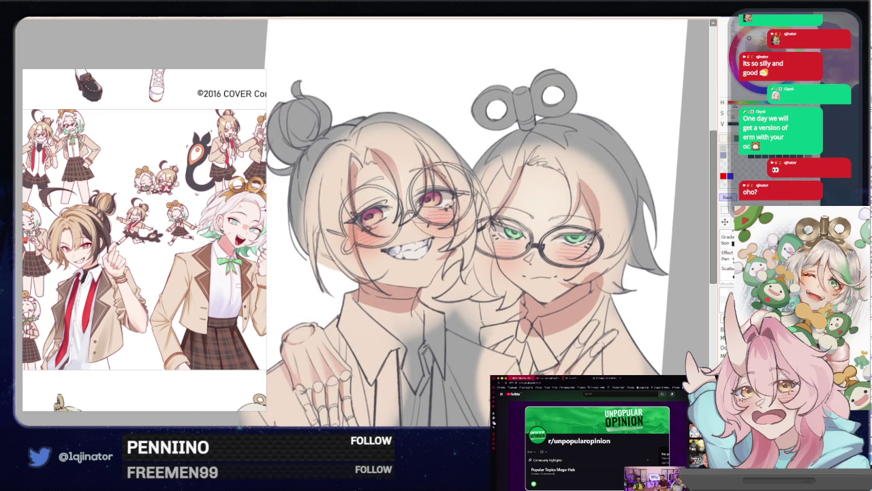
left_click_drag(595, 252, 546, 252)
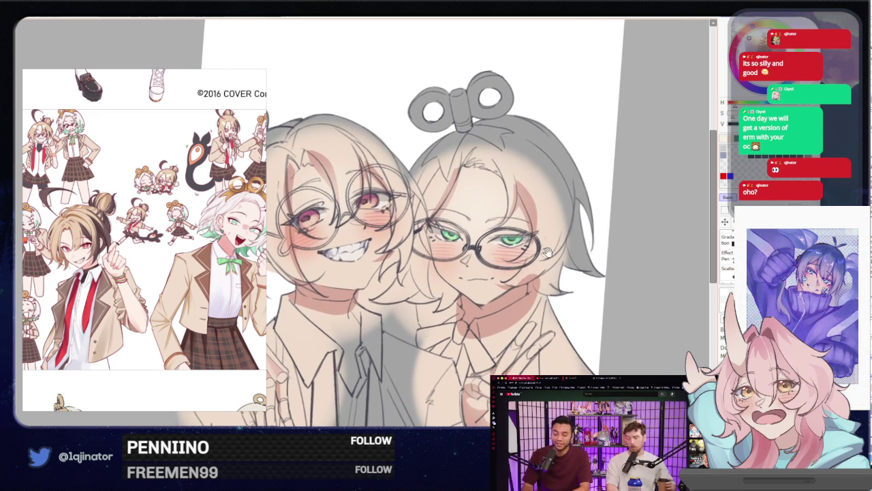
key("ctrl+minus")
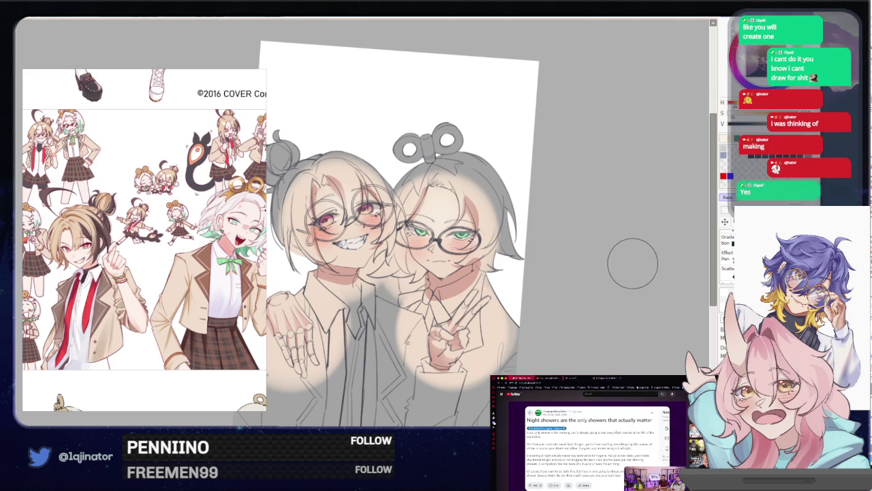
left_click_drag(561, 289, 589, 271)
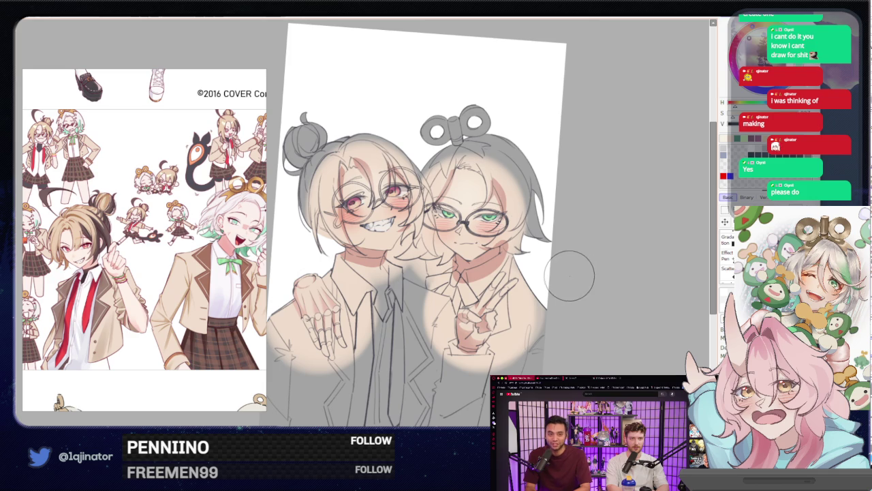
scroll(572, 286, "up", 2)
scroll(521, 322, "up", 2)
left_click_drag(521, 321, 529, 315)
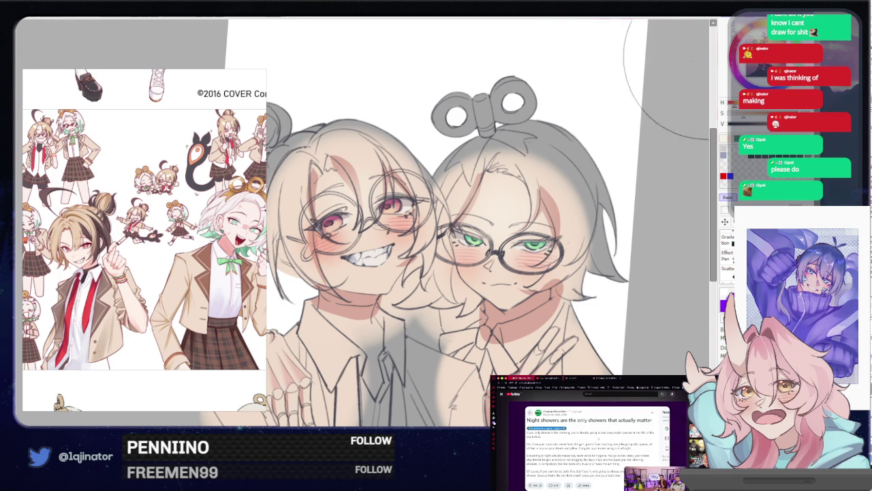
left_click_drag(368, 150, 307, 218)
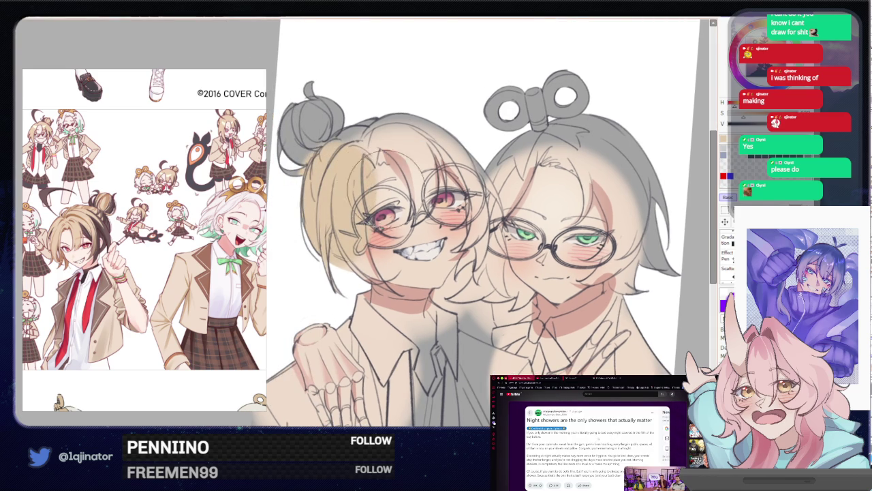
key("ctrl+z")
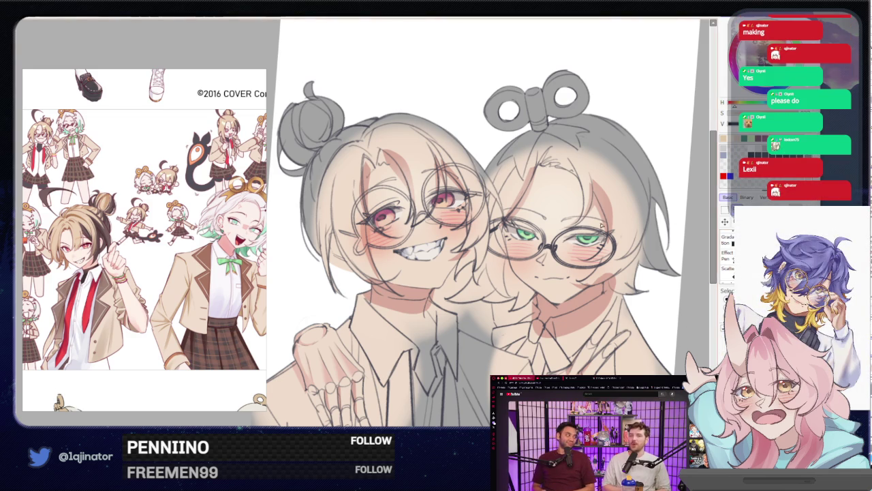
left_click_drag(443, 295, 463, 336)
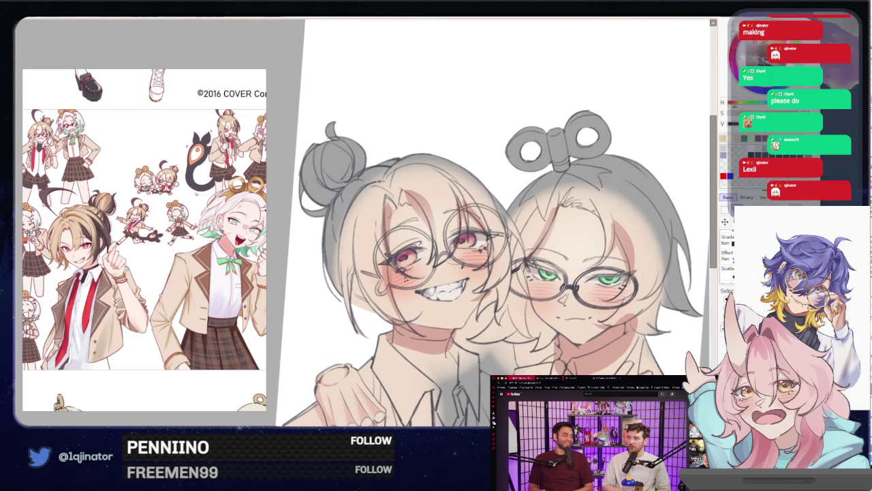
- Trace a freeform lasso outline around the left character's hair and bangs
left_click_drag(405, 280, 447, 304)
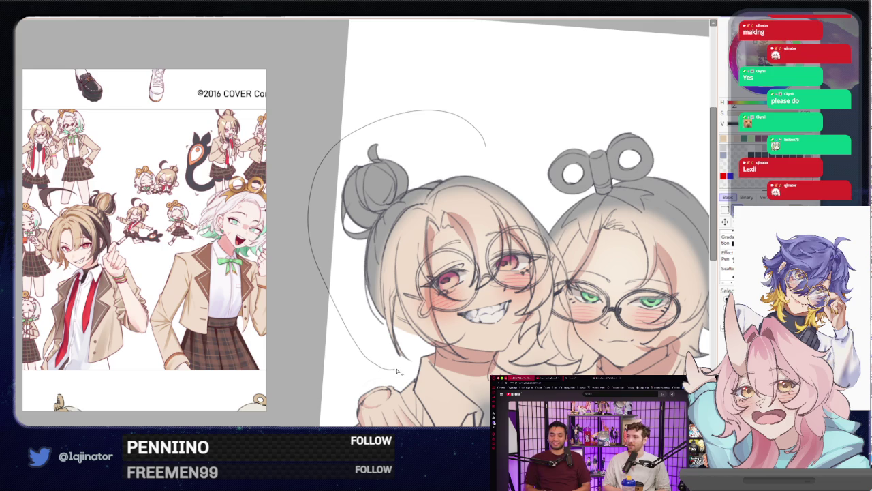
left_click_drag(419, 315, 393, 254)
scroll(416, 312, "up", 2)
scroll(411, 309, "up", 2)
scroll(406, 306, "up", 2)
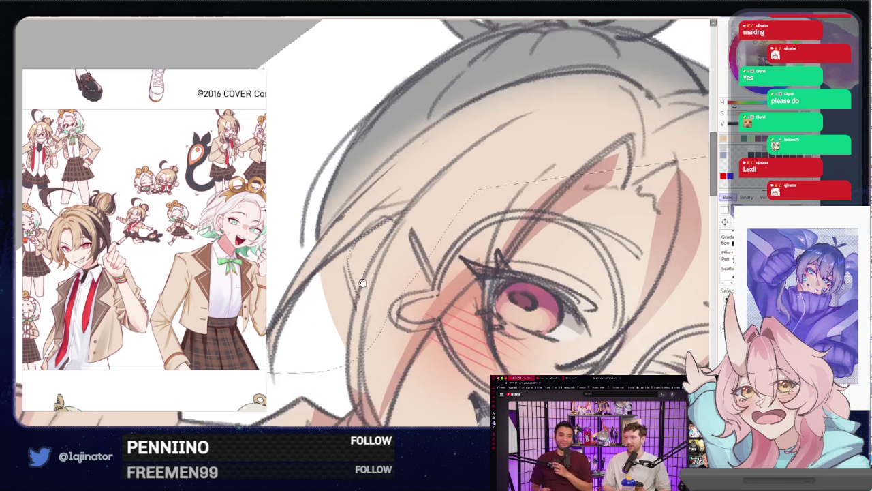
scroll(385, 258, "down", 2)
scroll(389, 259, "down", 3)
scroll(389, 260, "down", 2)
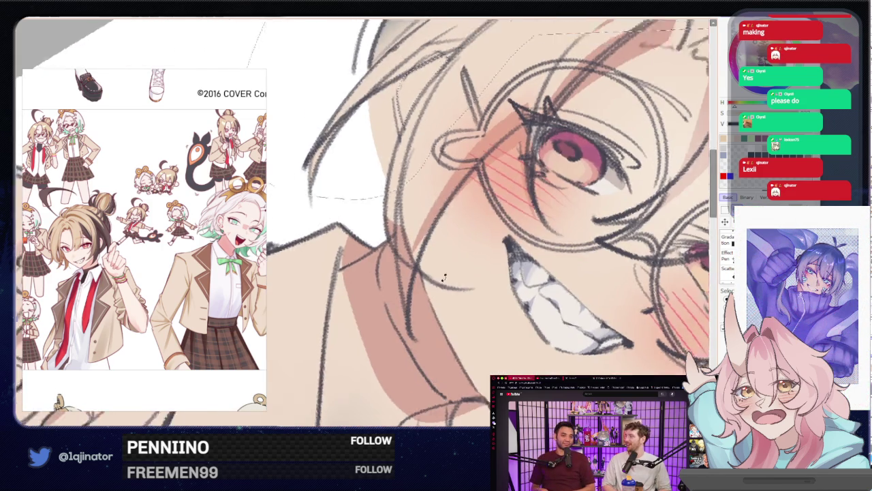
scroll(394, 197, "up", 2)
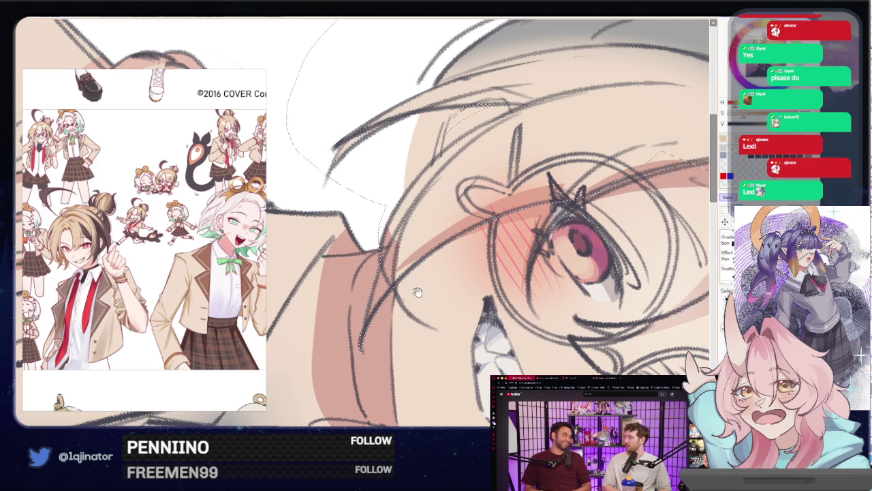
left_click_drag(550, 90, 351, 269)
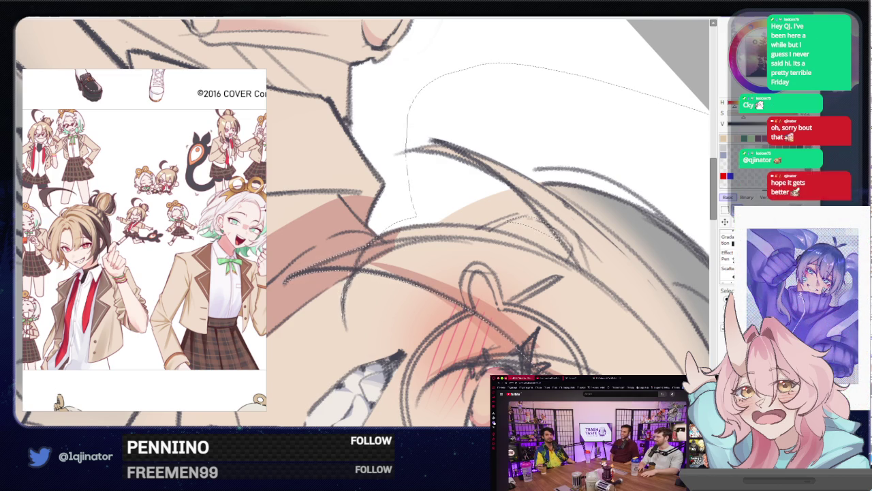
mouse_move(626, 225)
left_mouse_down()
mouse_move(368, 273)
mouse_move(336, 252)
left_mouse_up()
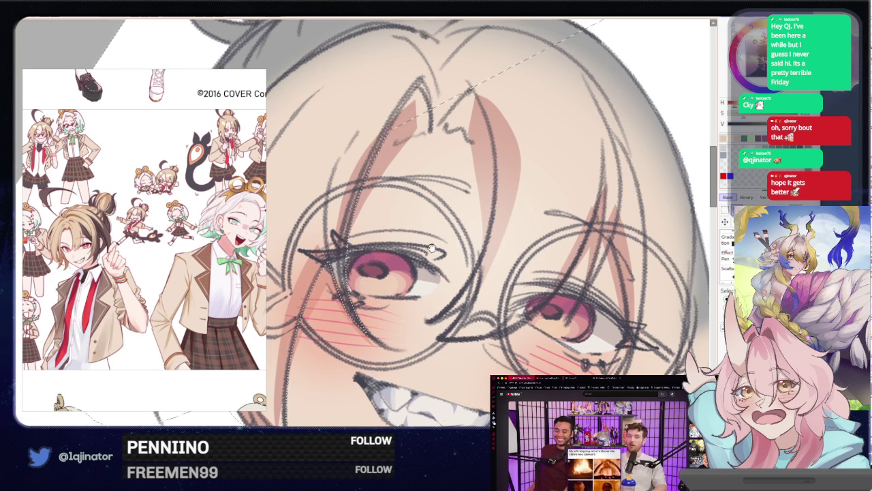
scroll(420, 320, "up", 3)
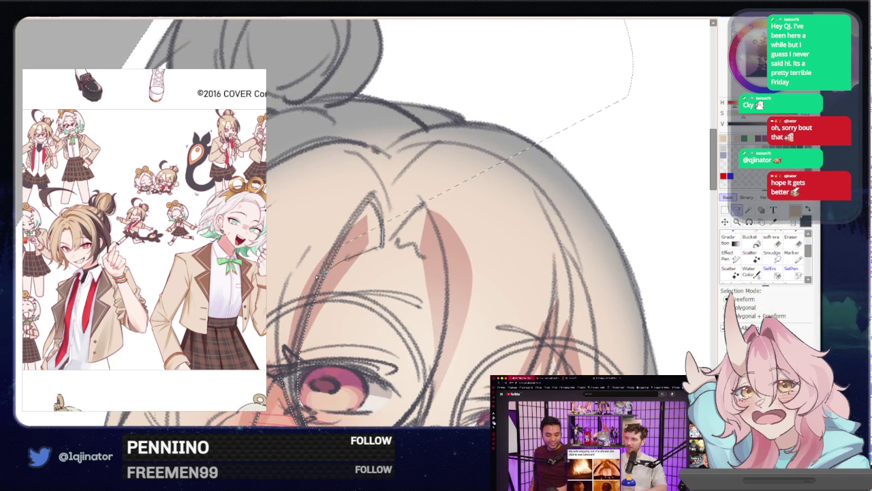
scroll(416, 213, "down", 3)
scroll(403, 245, "down", 2)
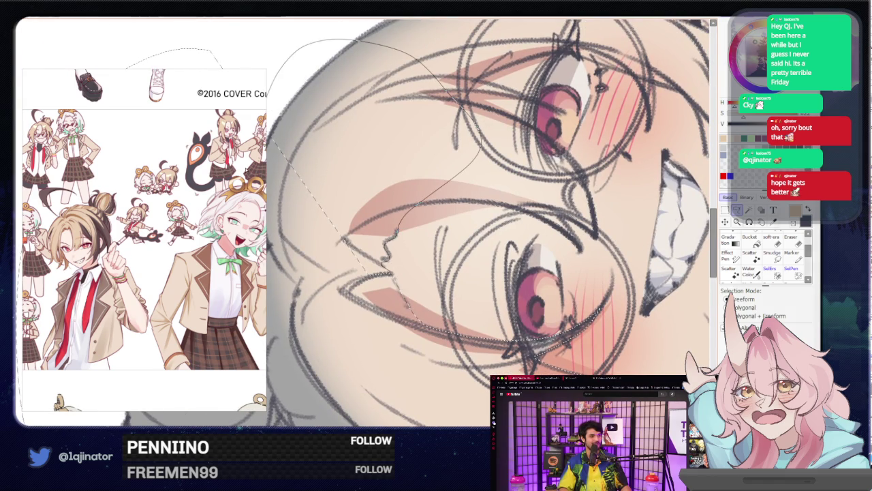
scroll(346, 112, "down", 3)
scroll(248, 30, "up", 2)
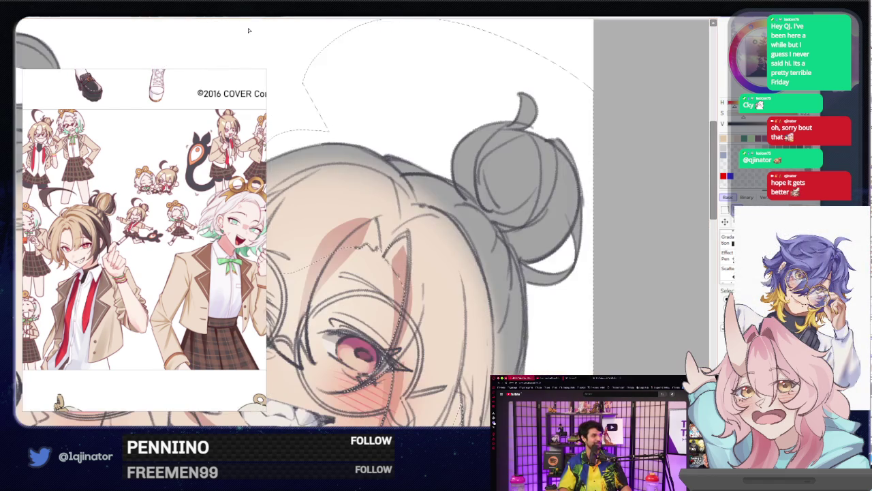
scroll(409, 232, "up", 2)
scroll(427, 250, "up", 2)
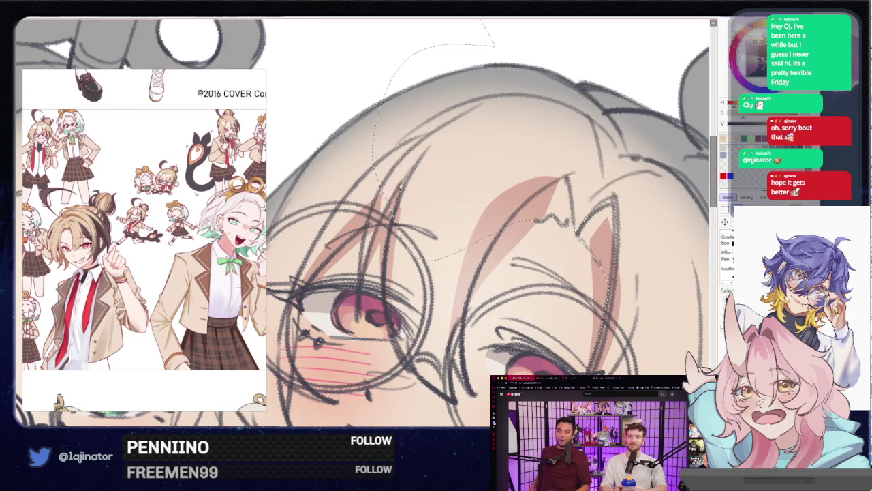
mouse_move(401, 185)
left_mouse_down()
mouse_move(478, 184)
mouse_move(413, 217)
left_mouse_up()
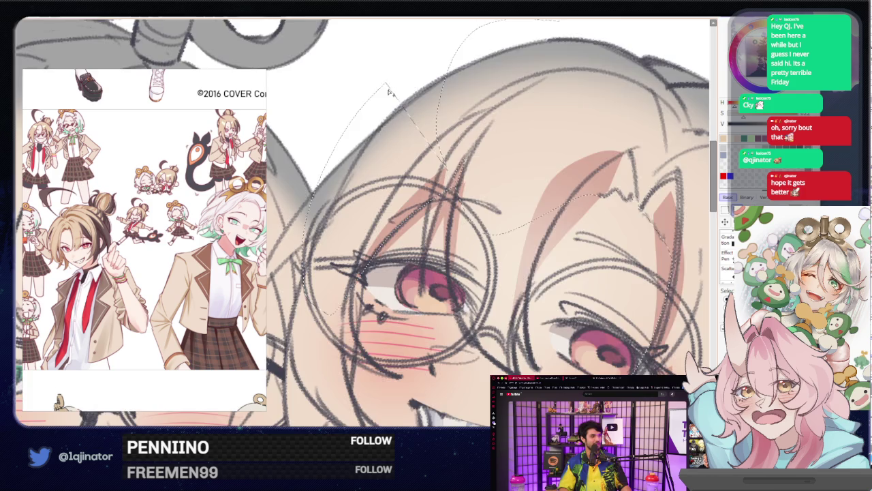
scroll(354, 266, "down", 2)
scroll(362, 263, "down", 2)
left_click_drag(362, 263, 403, 260)
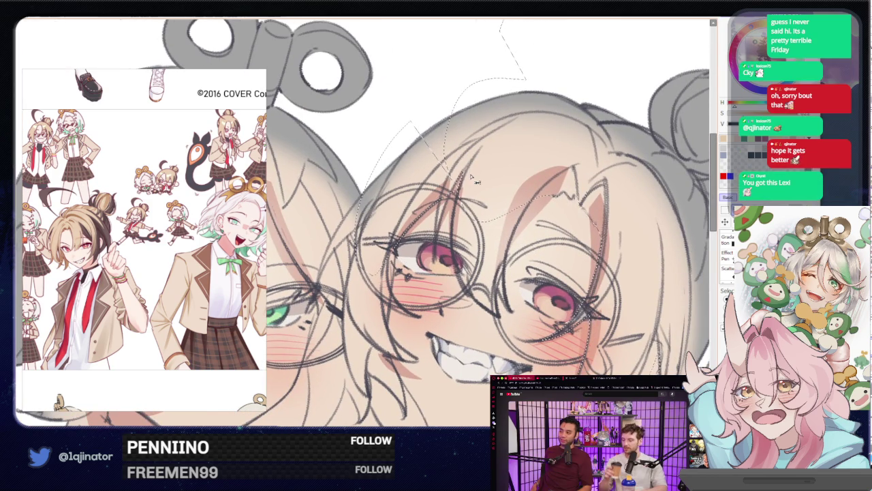
scroll(403, 259, "up", 2)
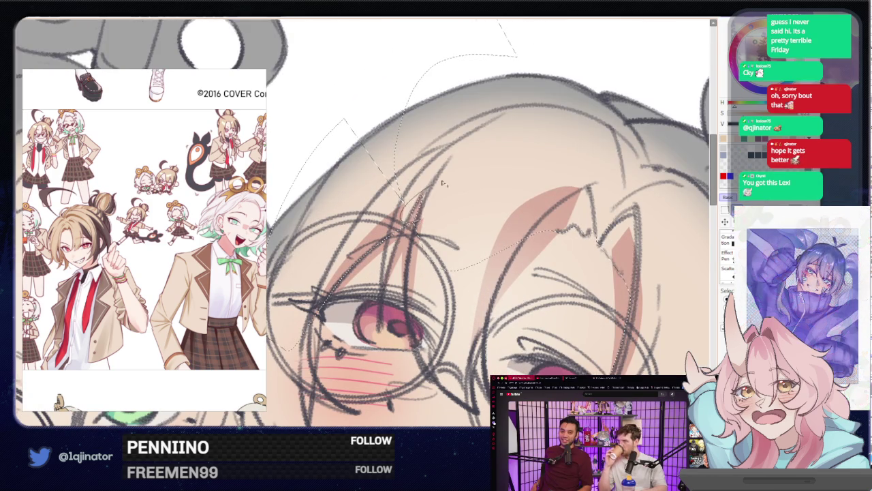
scroll(467, 199, "down", 3)
scroll(466, 199, "down", 3)
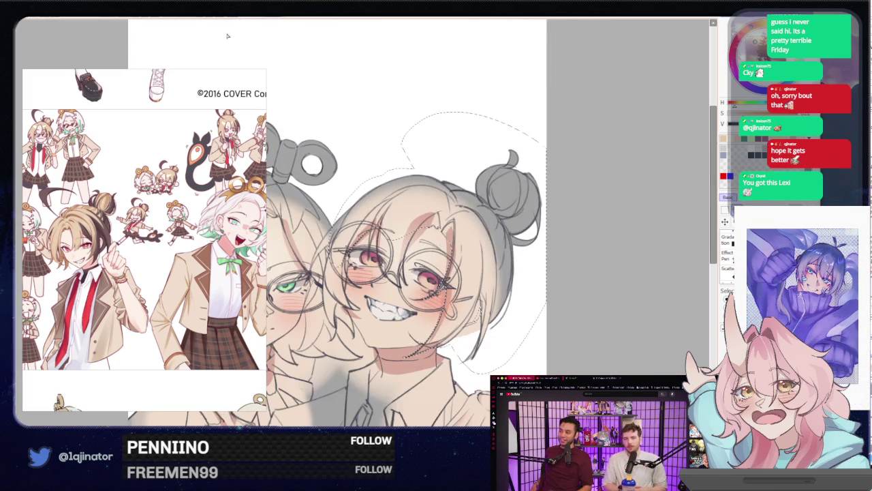
scroll(450, 225, "up", 2)
scroll(443, 240, "up", 1)
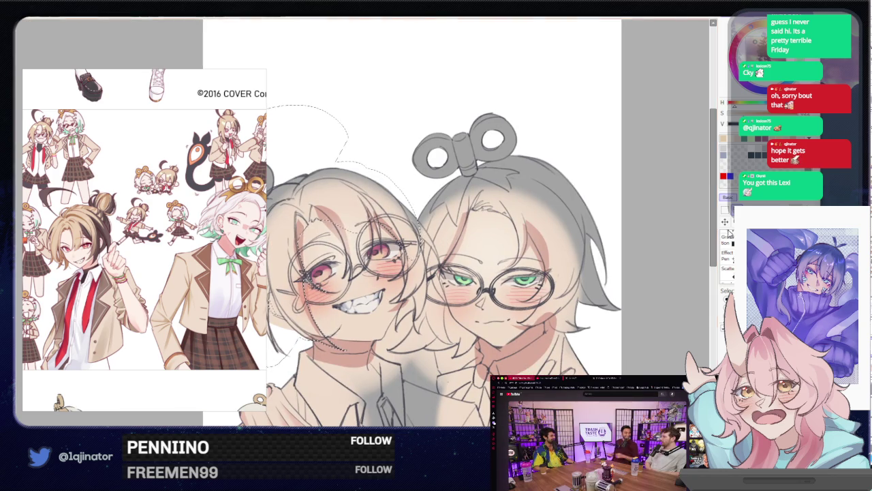
scroll(436, 339, "up", 1)
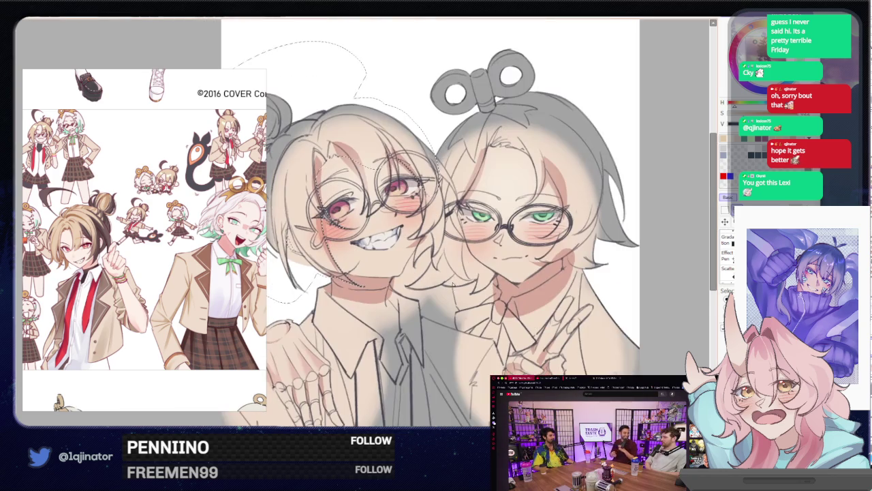
scroll(447, 327, "up", 2)
scroll(457, 314, "up", 2)
scroll(476, 290, "up", 2)
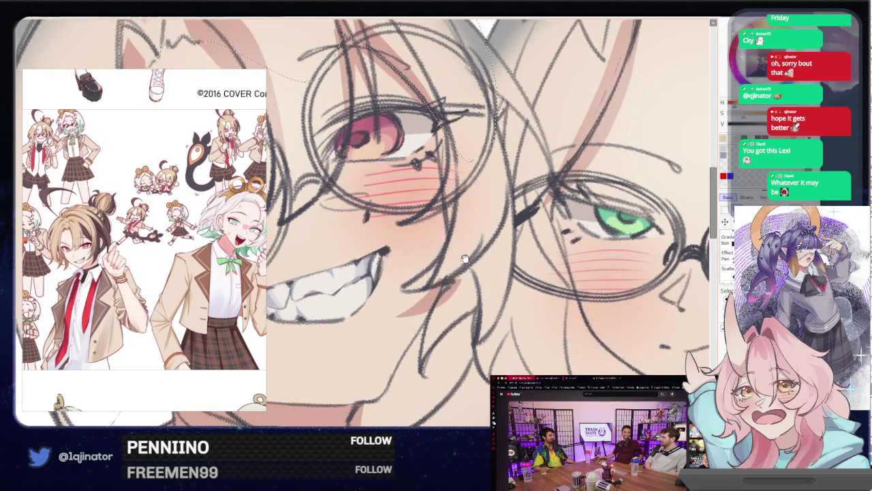
scroll(466, 259, "down", 1)
scroll(450, 232, "up", 1)
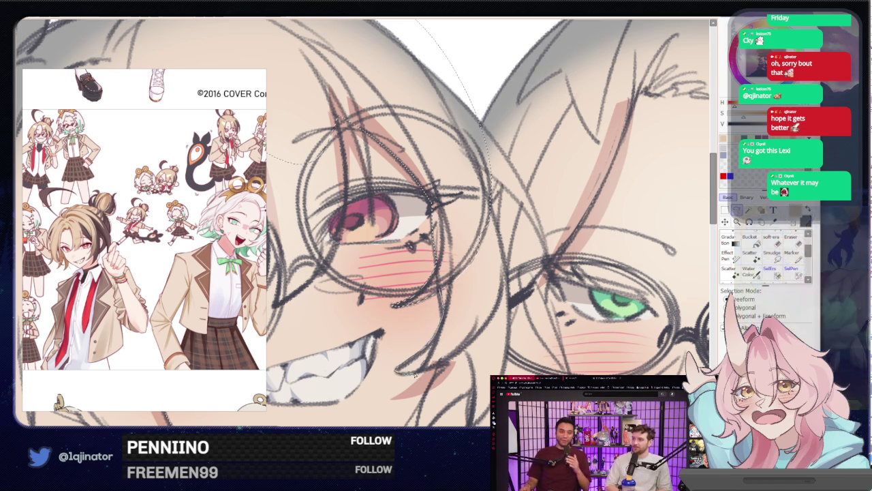
left_click_drag(436, 328, 453, 290)
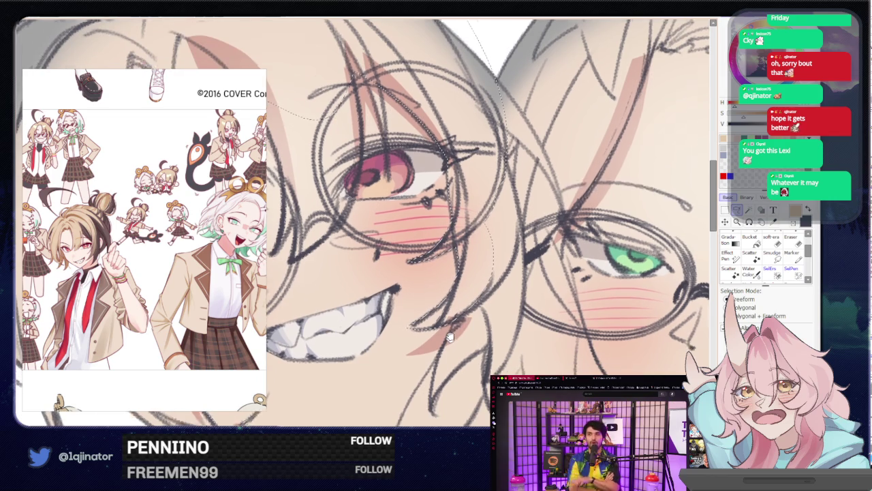
left_click_drag(447, 329, 453, 290)
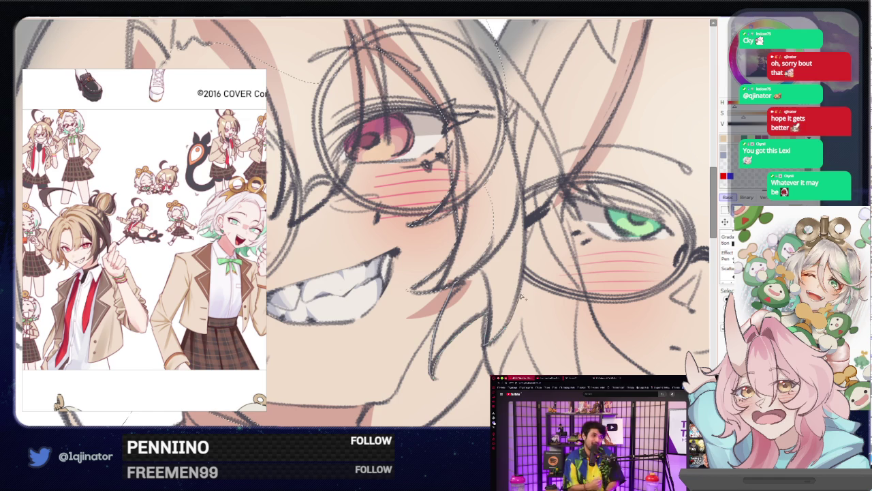
mouse_move(522, 271)
left_mouse_down()
mouse_move(420, 254)
mouse_move(345, 298)
left_mouse_up()
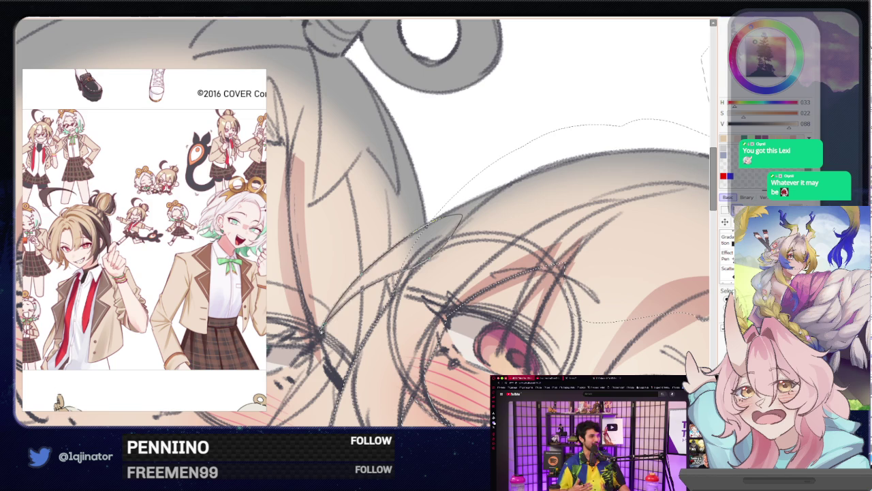
- Bucket-fill the hair selection with tan, undo it, and rotate the view
left_click(427, 264)
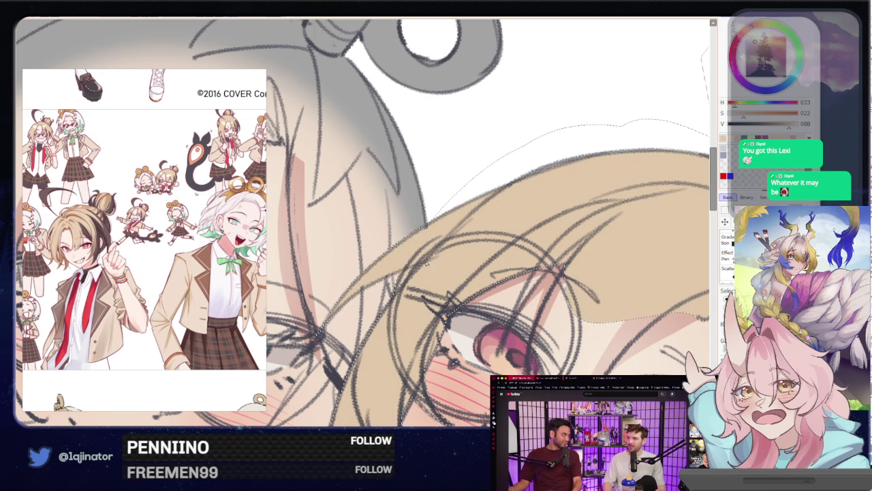
key("ctrl+z")
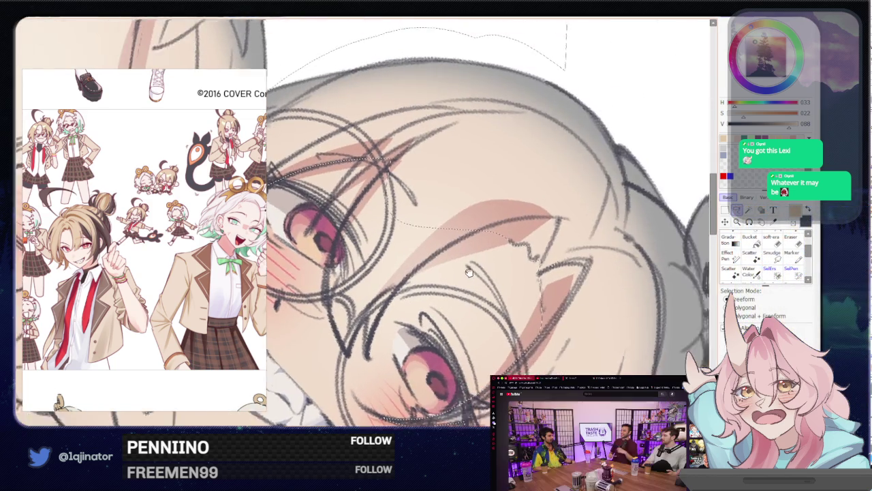
mouse_move(518, 259)
left_mouse_down()
mouse_move(402, 287)
mouse_move(426, 293)
left_mouse_up()
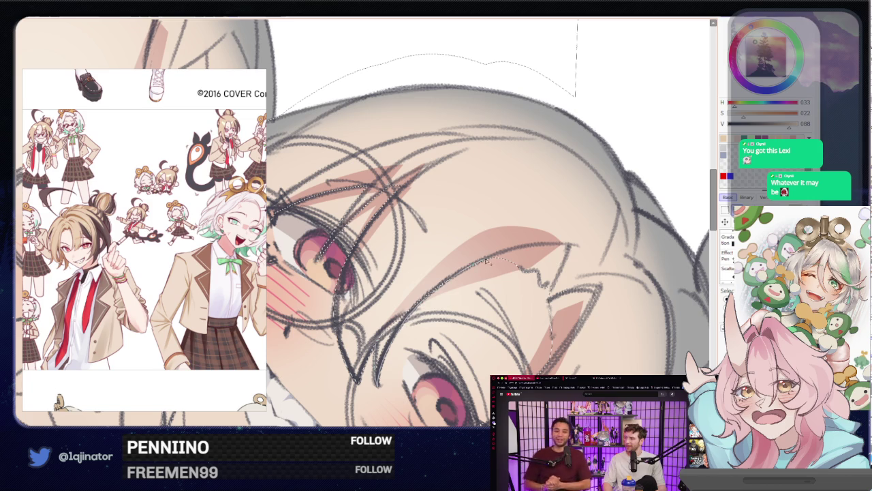
scroll(486, 260, "down", 3)
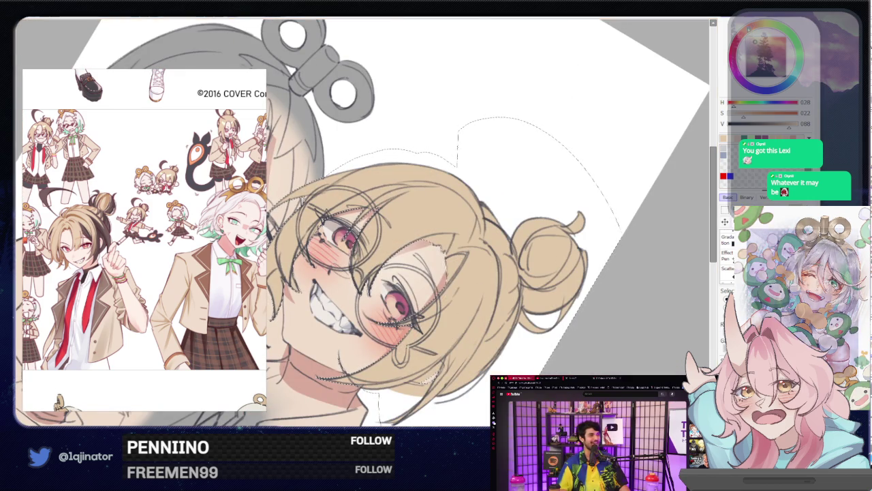
- Deselect the hair, reset the canvas rotation upright, and undo the tan fill
left_click_drag(710, 239, 690, 222)
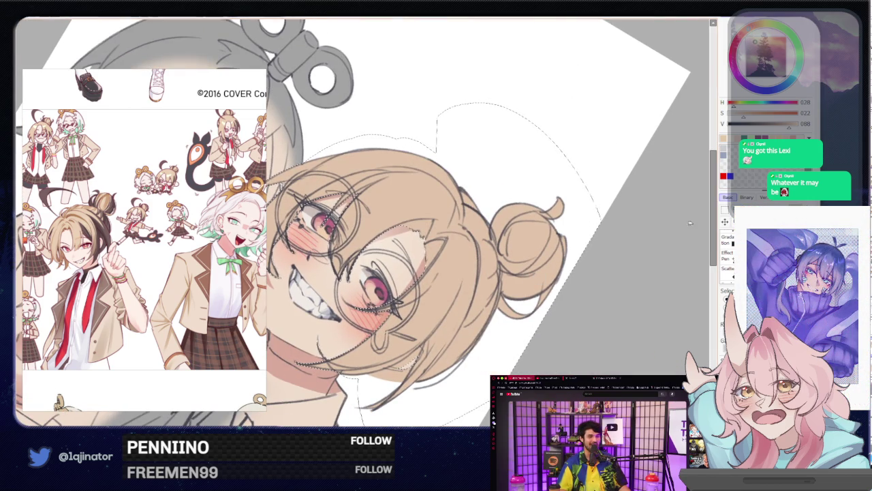
key("ctrl+d")
left_click_drag(565, 341, 521, 348)
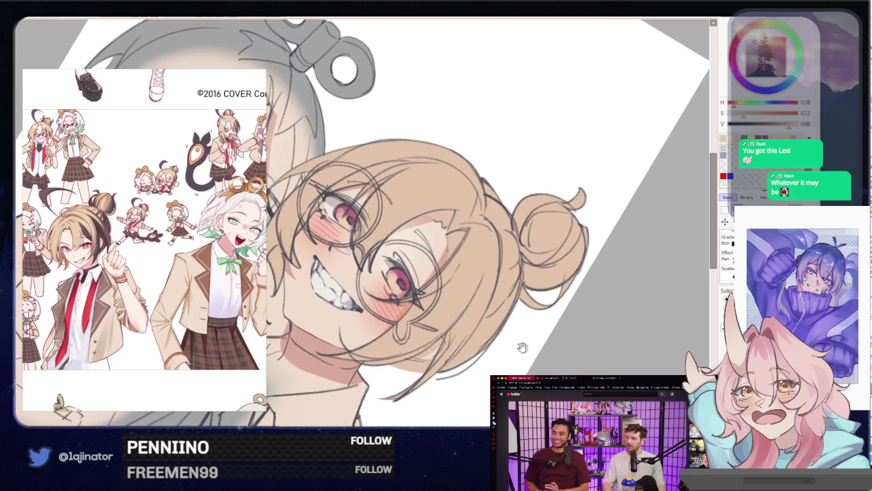
key("Delete")
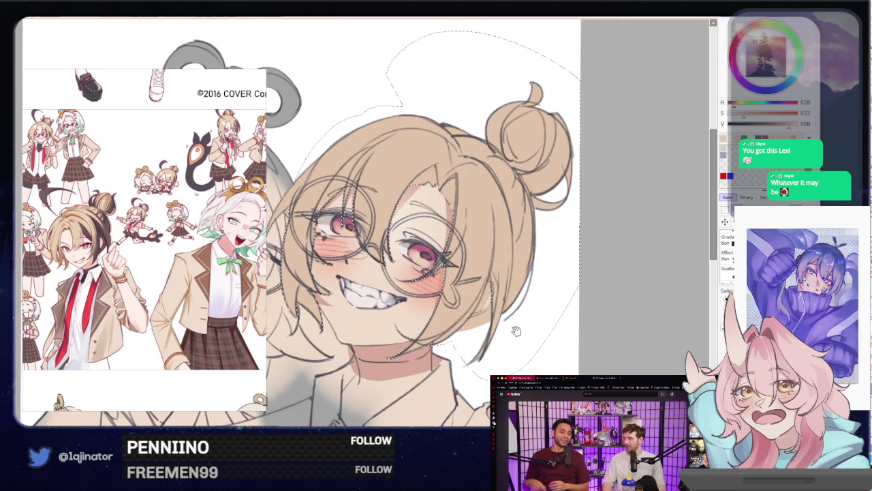
scroll(514, 312, "up", 2)
scroll(454, 297, "up", 3)
scroll(453, 297, "up", 2)
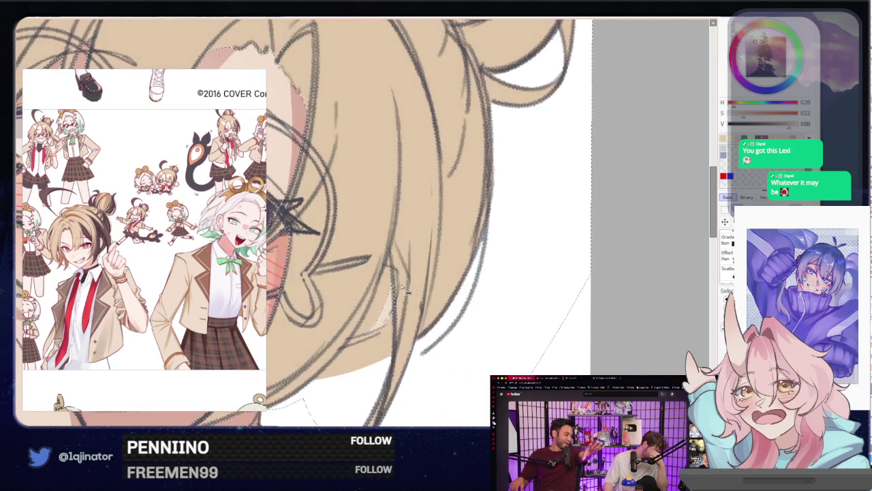
scroll(426, 307, "up", 2)
key("ctrl+z")
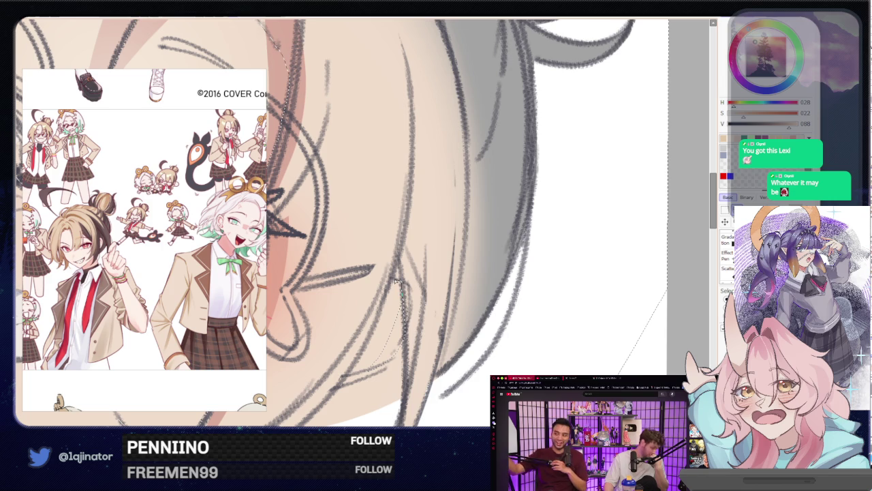
- Tidy the hair edge with a lasso selection, then deselect
left_click_drag(402, 285, 371, 338)
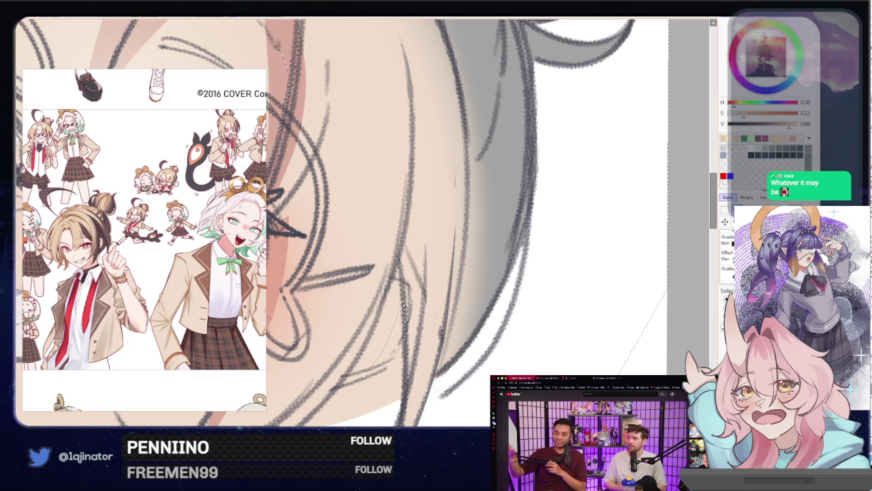
mouse_move(383, 305)
left_mouse_down()
mouse_move(359, 363)
mouse_move(368, 376)
left_mouse_up()
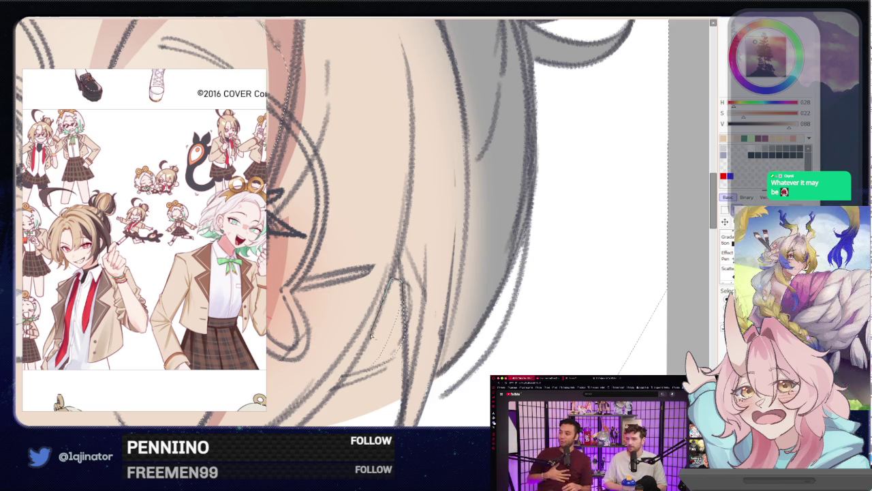
scroll(409, 306, "down", 5)
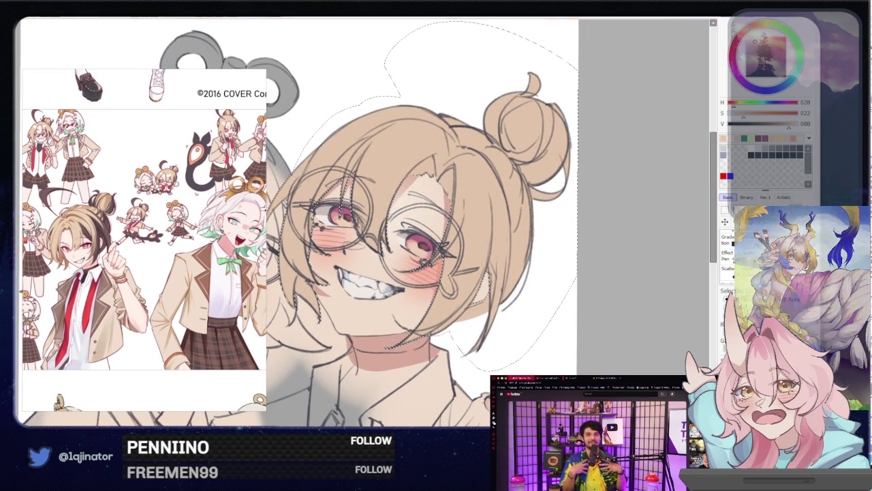
left_click_drag(494, 307, 532, 310)
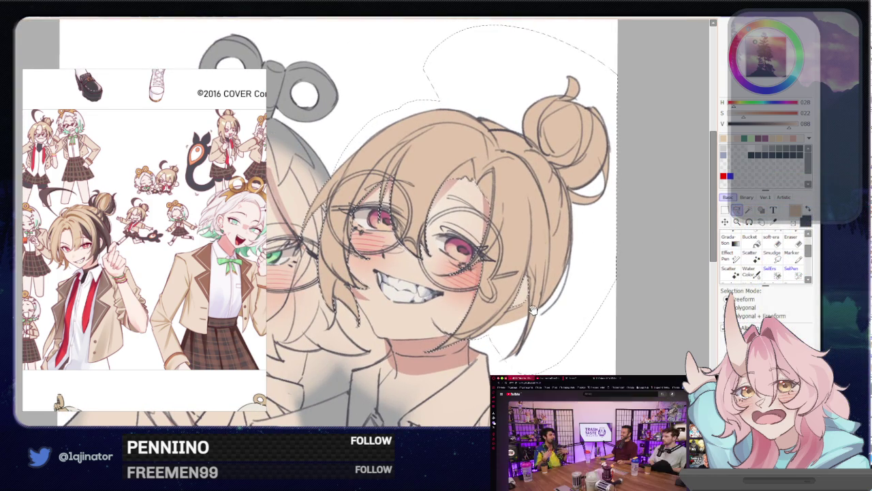
key("ctrl+d")
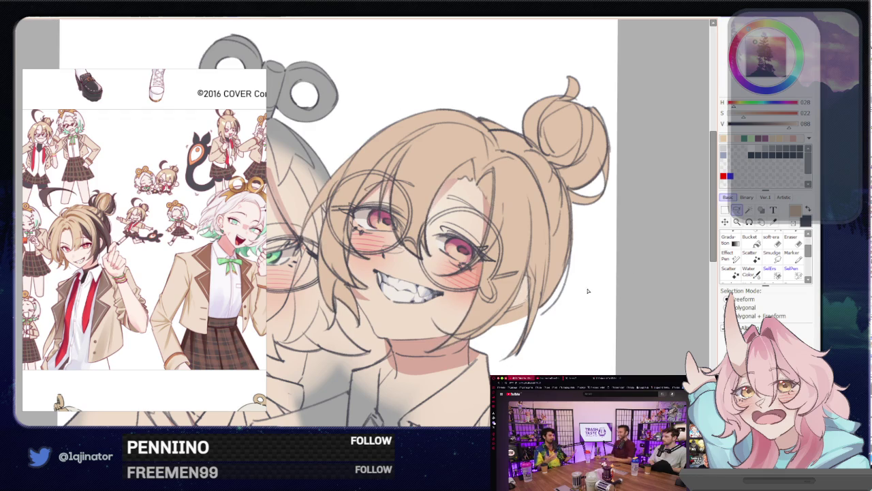
- Mirror the view and preview the hair with Hue/Saturation Hue -14
key("h")
scroll(560, 295, "up", 2)
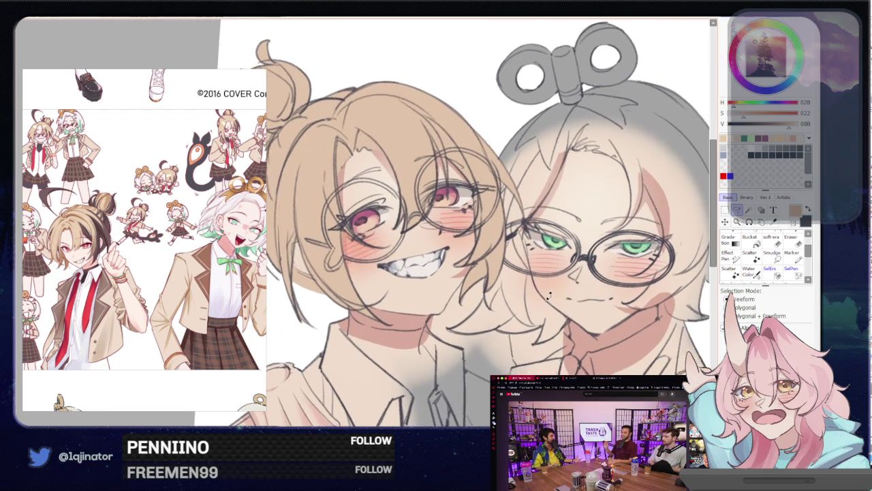
key("ctrl+u")
left_click_drag(541, 111, 537, 114)
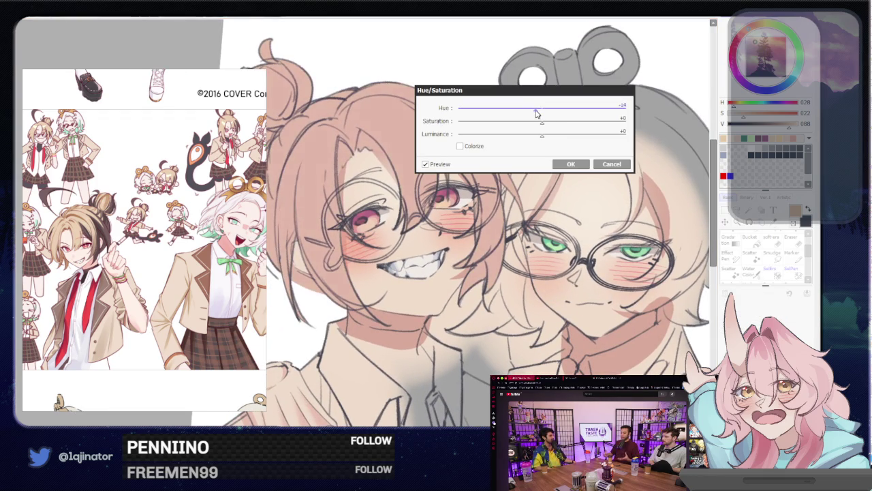
- Apply the Hue -14 shift, then apply a further Hue +4 tweak
left_click(571, 163)
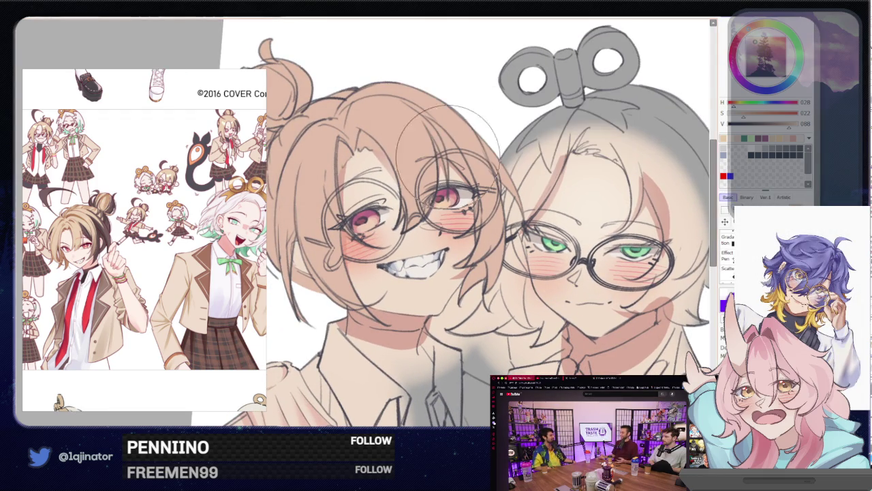
left_click_drag(574, 262, 536, 279)
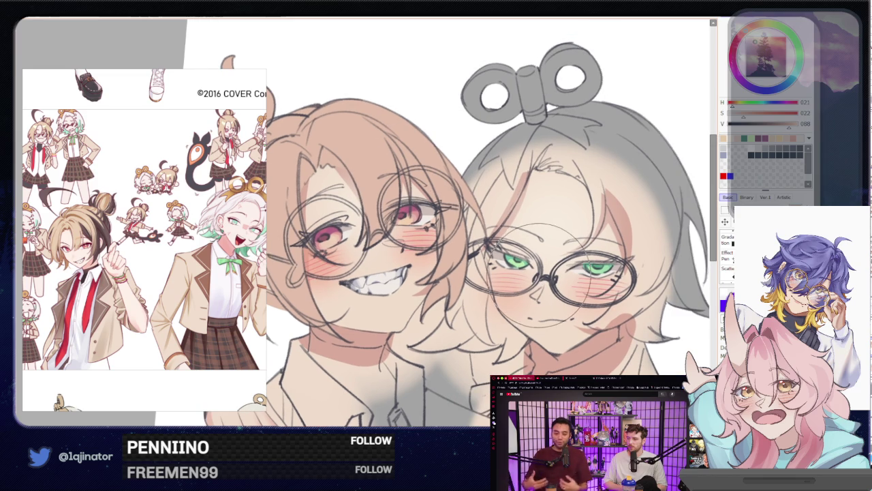
key("ctrl+u")
left_click_drag(522, 113, 545, 113)
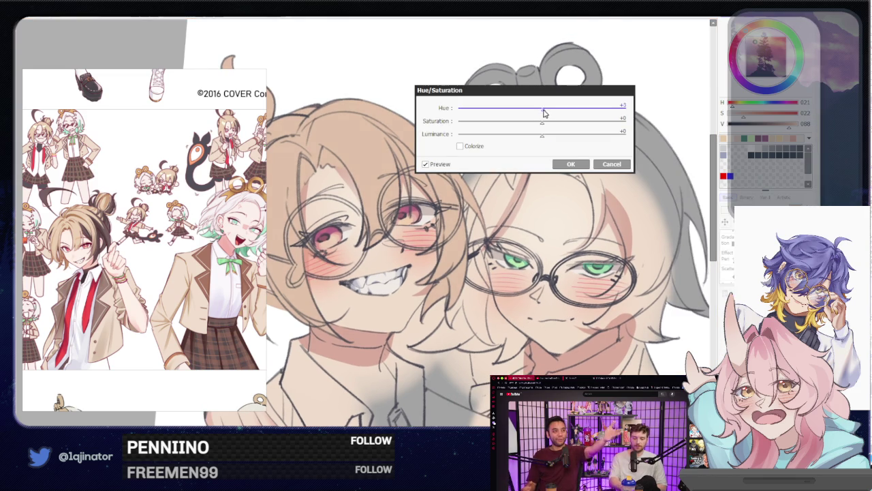
left_click(569, 164)
- Darken the hair with Luminance -5 and recentre the drawing
scroll(653, 280, "down", 2)
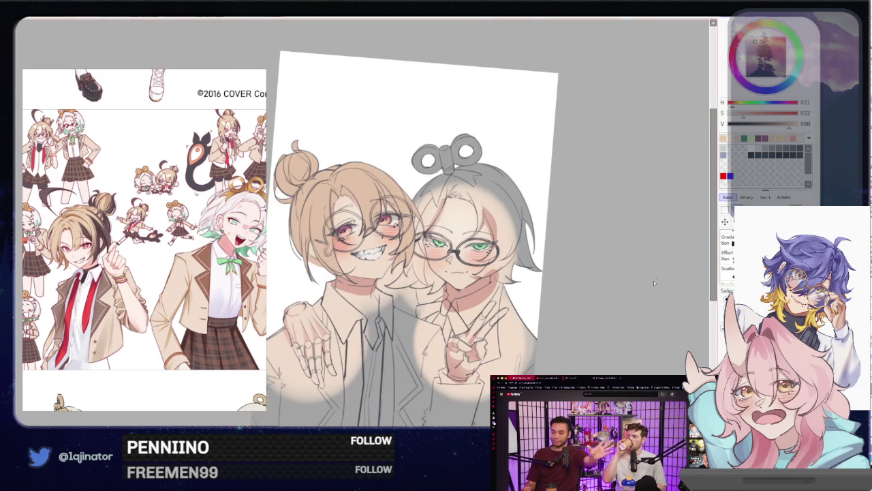
key("ctrl+u")
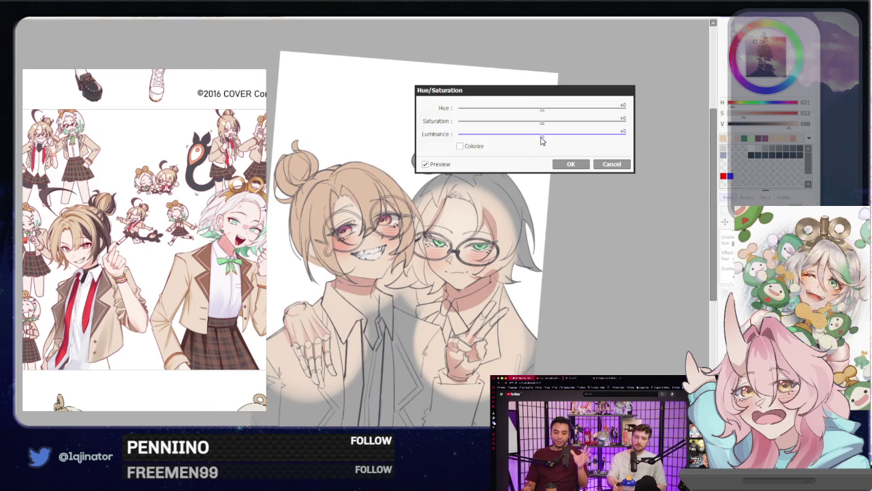
left_click_drag(541, 139, 538, 136)
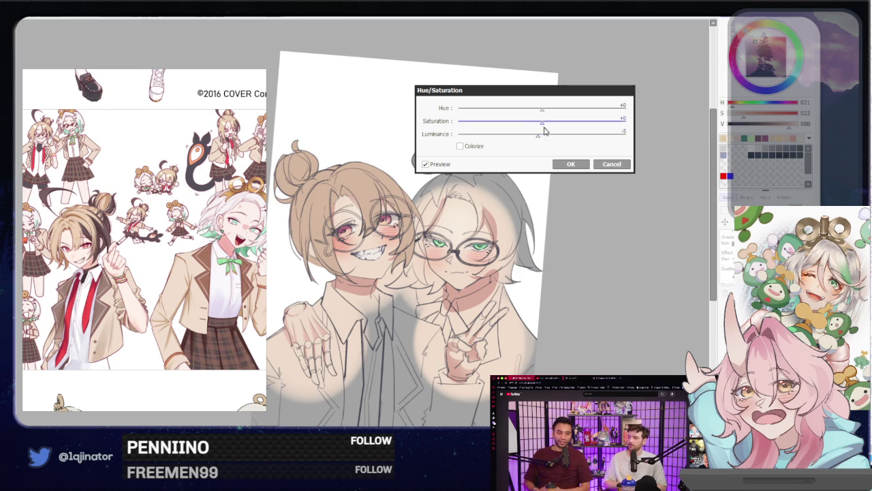
left_click(572, 165)
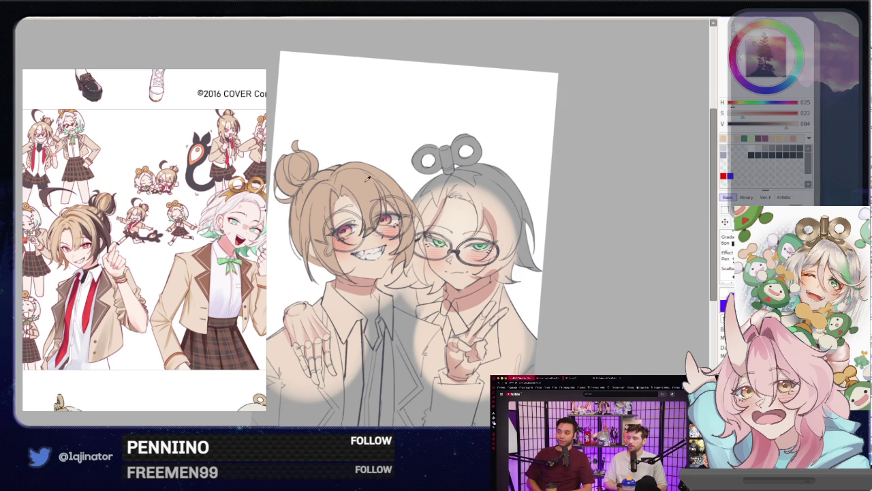
left_click_drag(534, 236, 535, 199)
left_click_drag(526, 253, 555, 273)
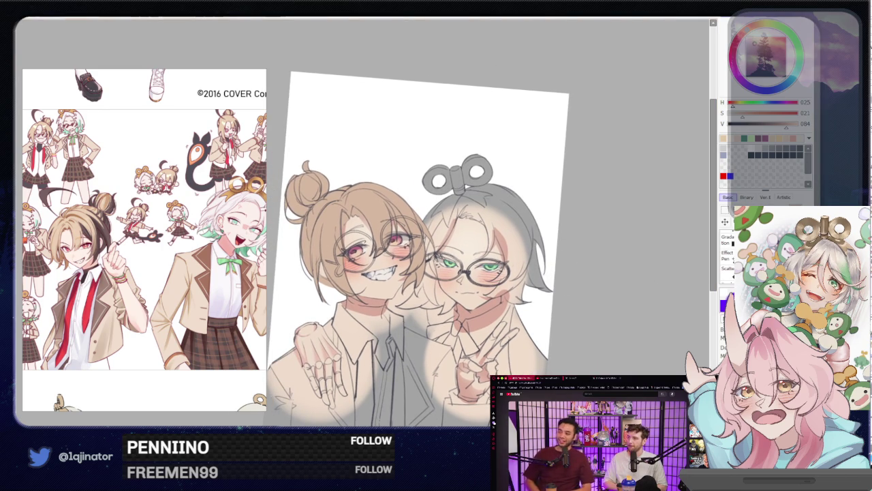
- Switch to dark grey and try several curved strands above the bun, undoing each
key("x")
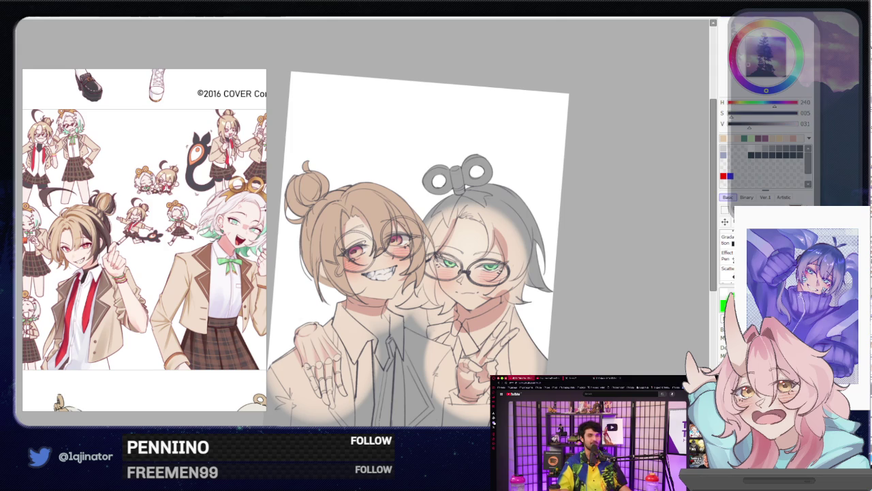
scroll(604, 171, "up", 3)
scroll(604, 171, "down", 1)
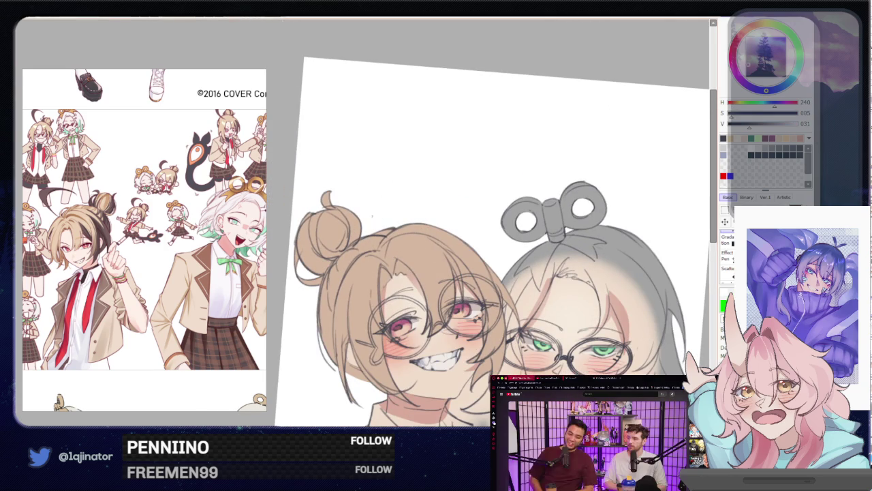
left_click_drag(381, 232, 514, 170)
key("ctrl+z")
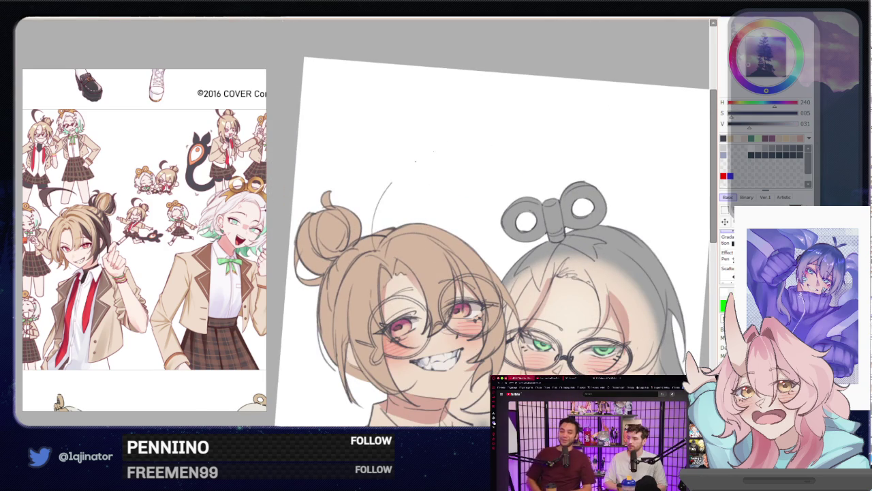
key("ctrl+z")
left_click_drag(364, 233, 496, 135)
key("ctrl+z")
key("ctrl+z")
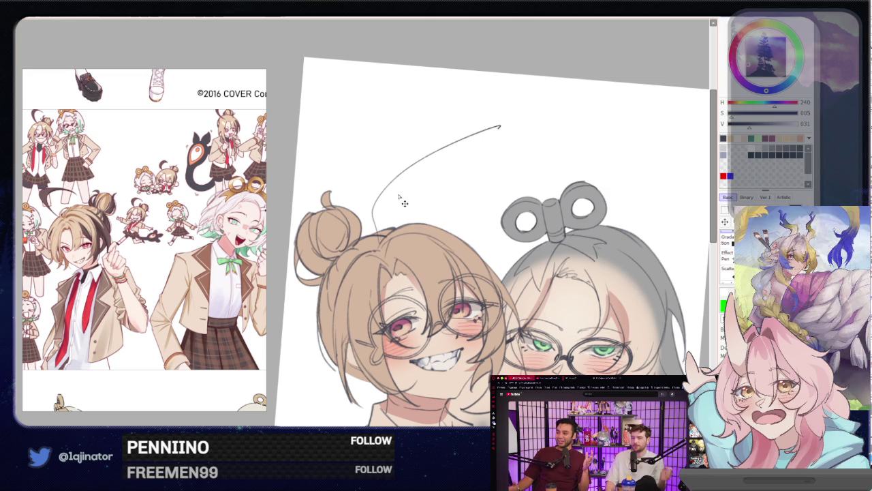
left_click_drag(379, 230, 496, 130)
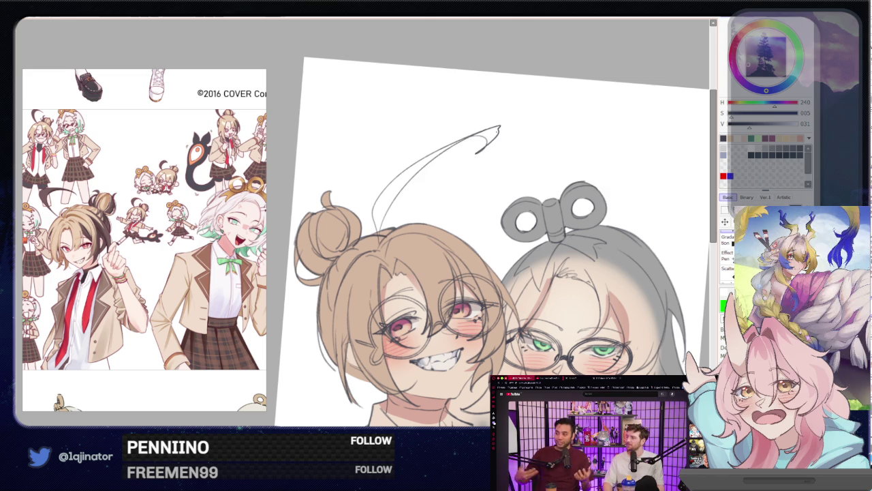
key("ctrl+z")
key("ctrl+z")
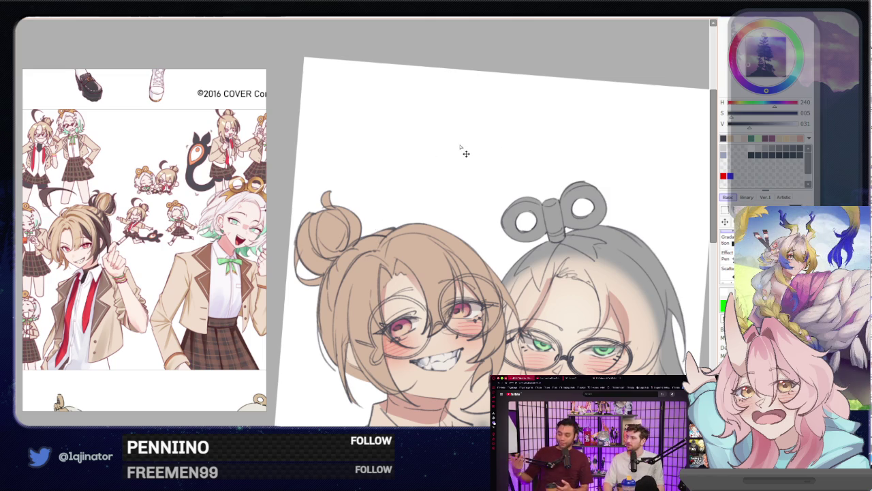
- Shrink the brush and redraw the antenna strand above the bun
key("bracketleft")
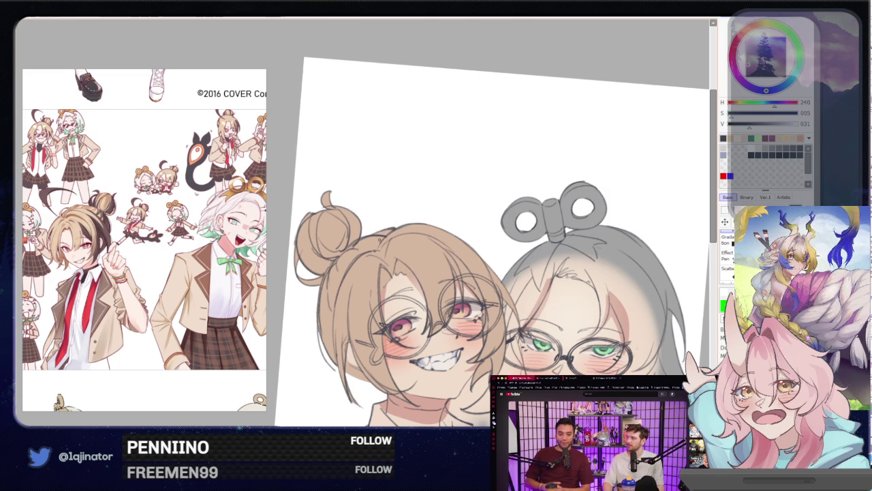
key("bracketleft")
left_click_drag(372, 247, 476, 155)
key("ctrl+z")
left_click_drag(369, 244, 468, 150)
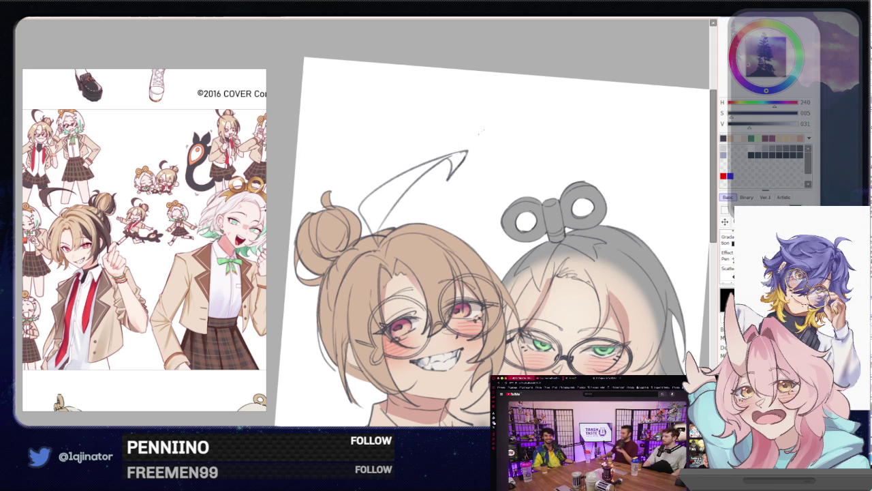
left_click_drag(477, 273, 436, 186)
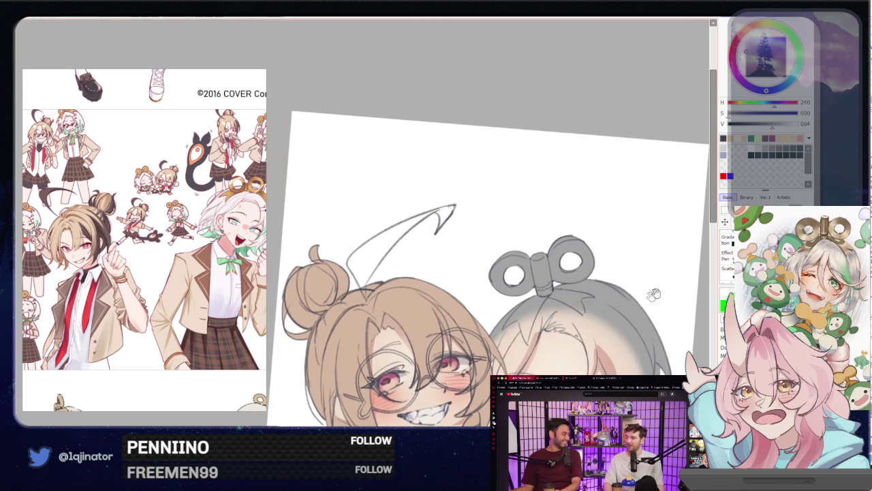
left_click_drag(477, 204, 498, 341)
scroll(386, 287, "up", 3)
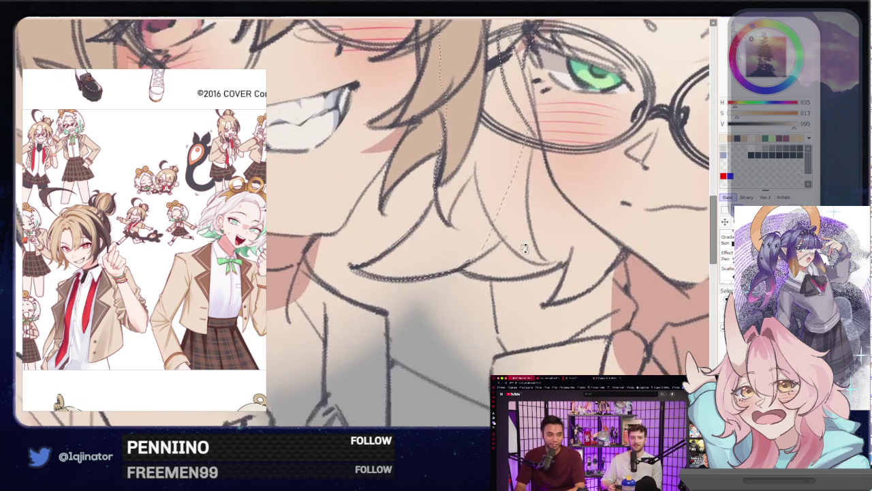
- Lasso the area below the teeth and the cheek, then bring the hair into view
left_click_drag(438, 352, 343, 330)
scroll(320, 306, "up", 3)
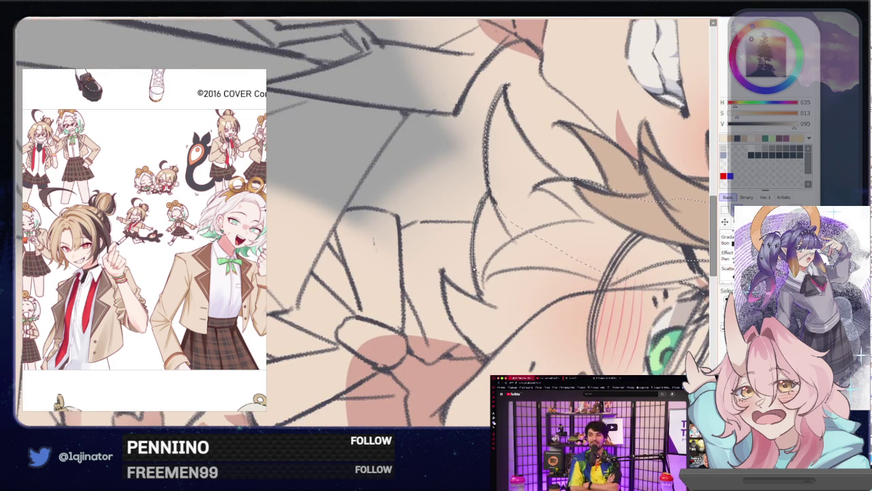
left_click_drag(485, 304, 538, 302)
left_click_drag(520, 198, 481, 300)
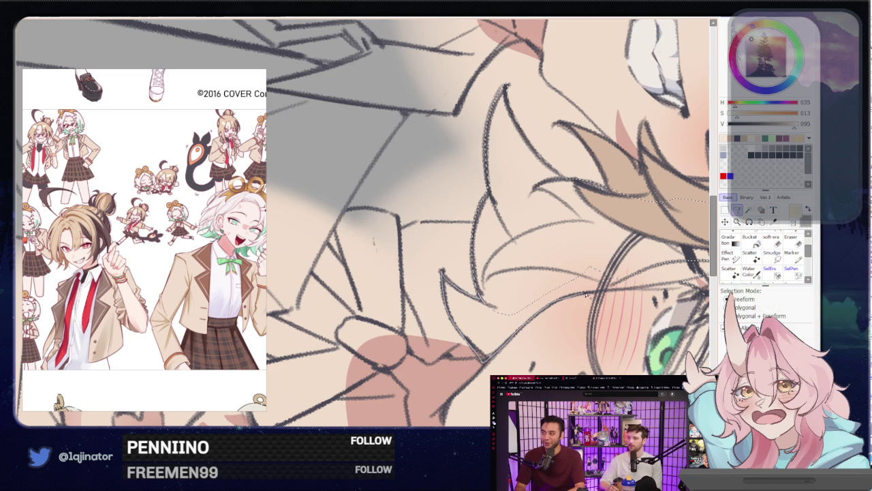
left_click_drag(648, 266, 431, 283)
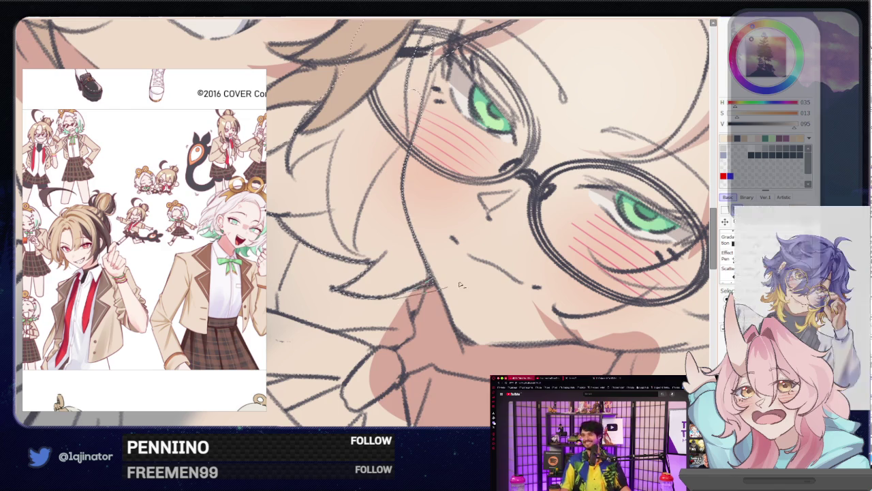
left_click_drag(431, 283, 400, 303)
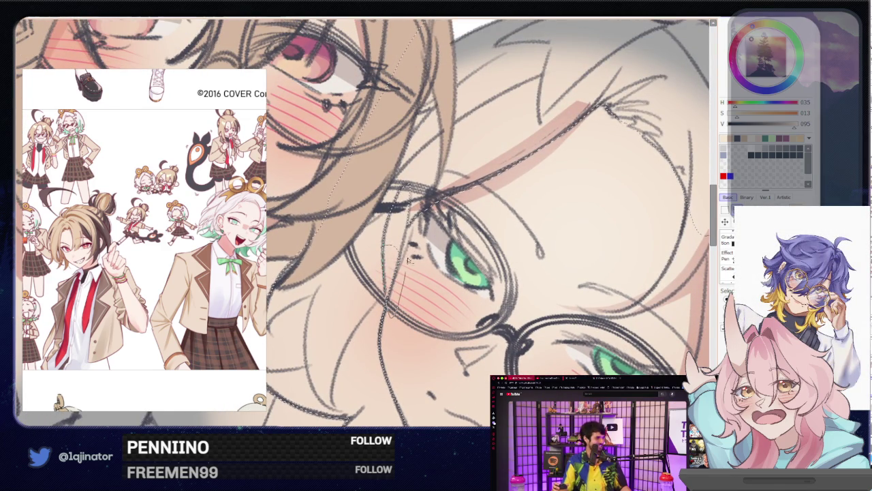
left_click_drag(412, 349, 413, 275)
scroll(413, 274, "down", 3)
scroll(436, 275, "down", 3)
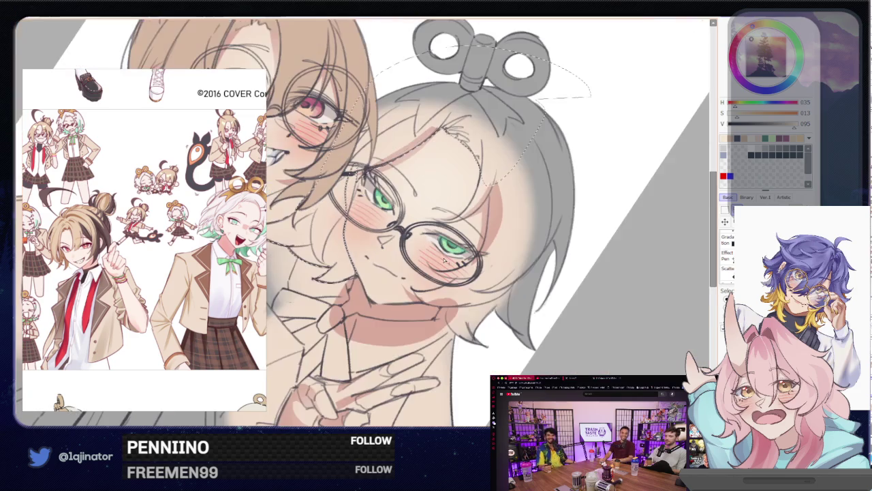
- Extend the lasso selection along the glasses character's hair edge
scroll(457, 272, "up", 2)
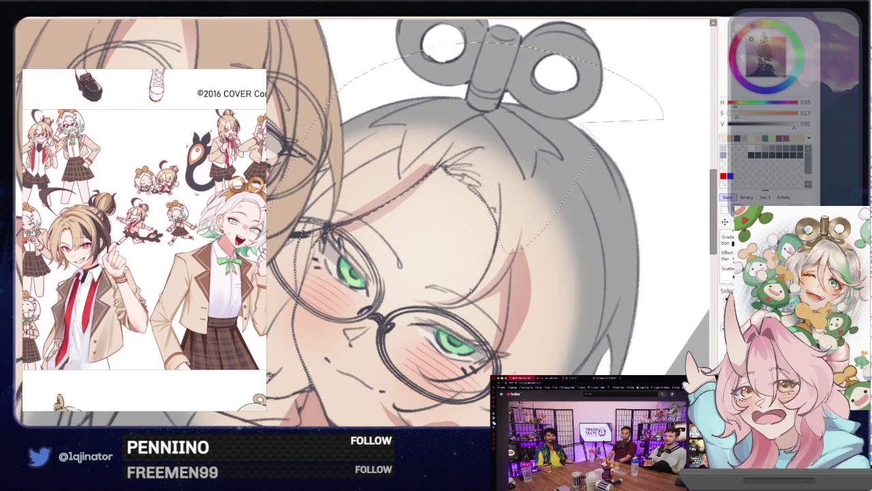
scroll(452, 252, "up", 2)
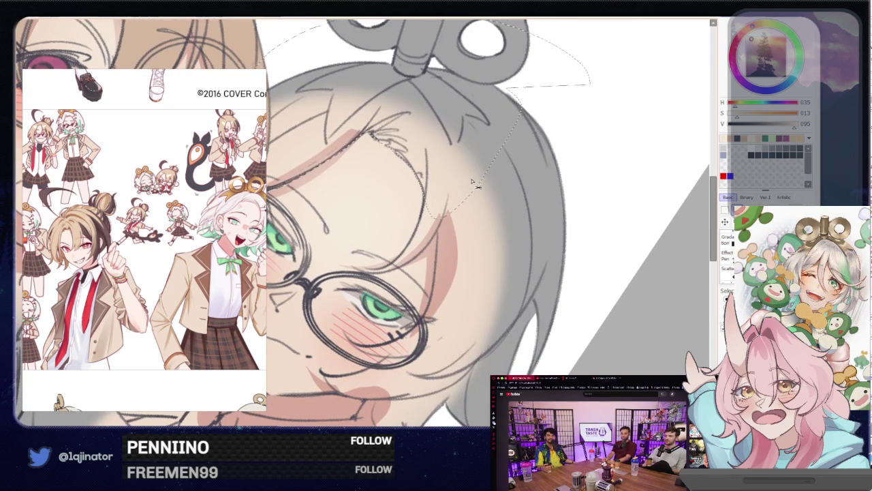
mouse_move(470, 179)
left_mouse_down()
mouse_move(479, 164)
mouse_move(529, 374)
left_mouse_up()
left_click_drag(628, 47, 600, 26)
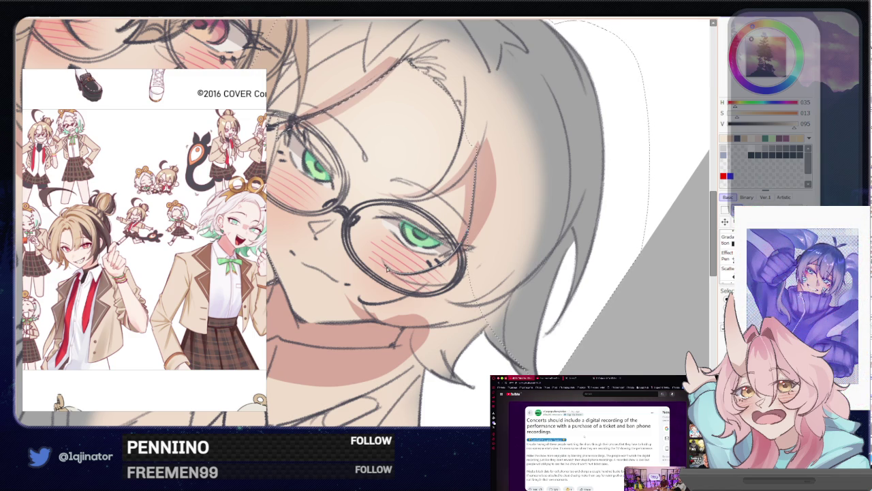
scroll(549, 259, "up", 1)
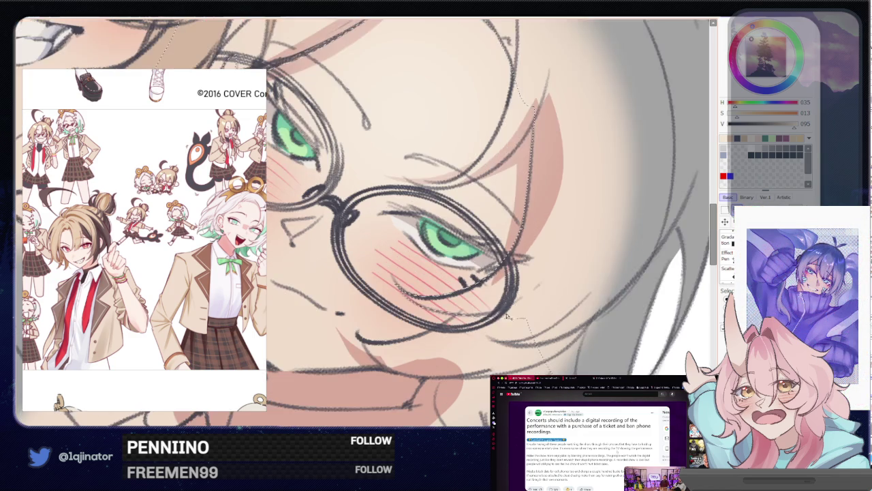
scroll(535, 266, "up", 1)
scroll(520, 271, "up", 1)
- Zoom onto the glasses and eye, straightening the view upright
left_click_drag(520, 271, 382, 205)
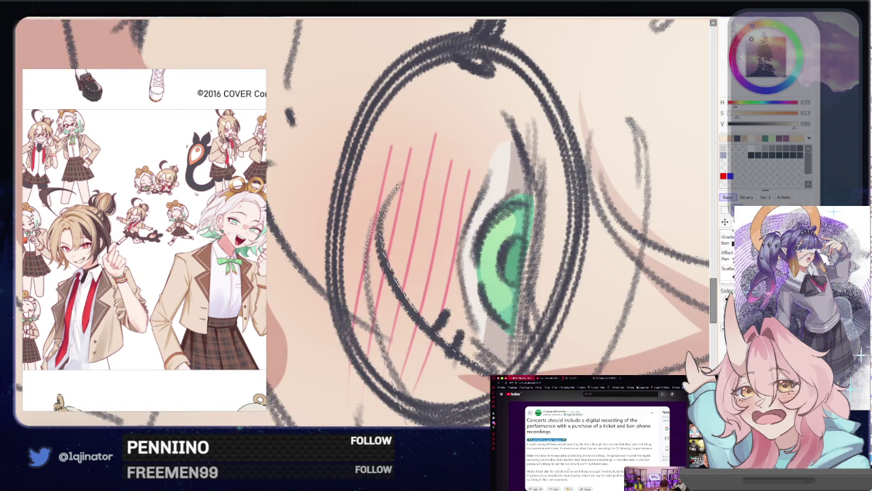
scroll(391, 210, "down", 3)
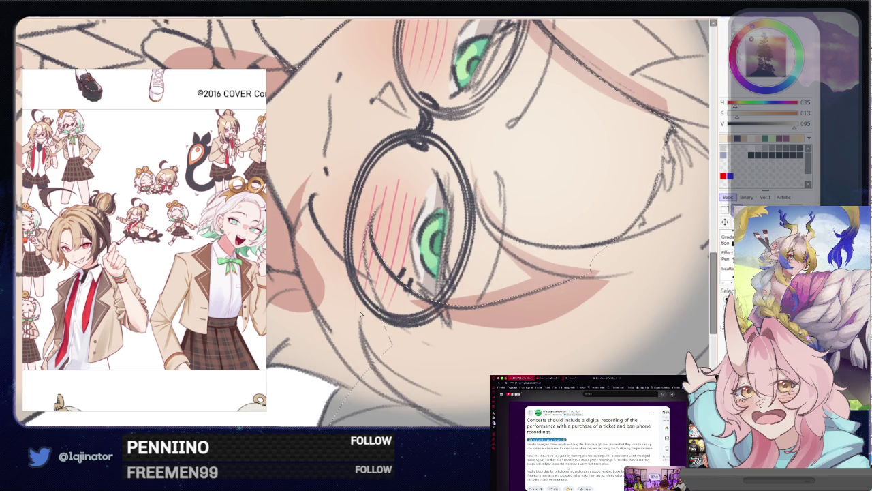
scroll(361, 313, "up", 2)
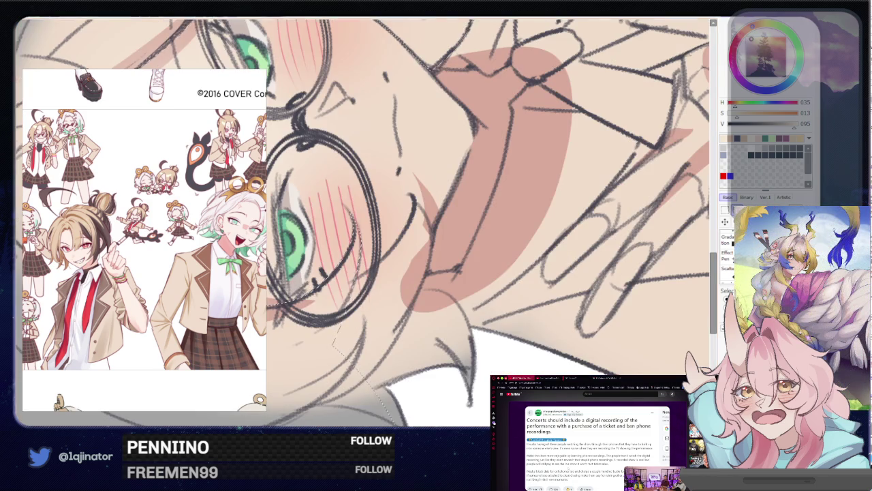
key("Home")
scroll(486, 225, "up", 2)
scroll(486, 225, "down", 2)
scroll(505, 275, "down", 1)
scroll(506, 274, "up", 1)
mouse_move(485, 271)
left_mouse_down()
mouse_move(370, 344)
mouse_move(405, 337)
left_mouse_up()
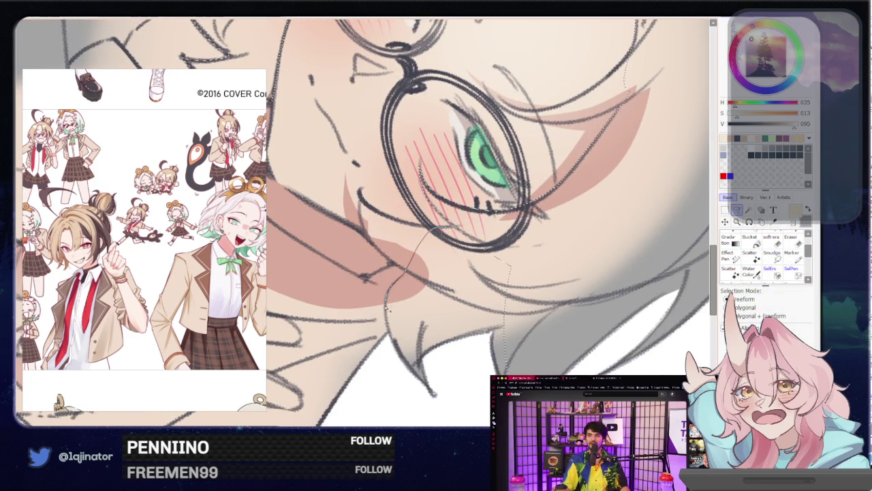
scroll(563, 295, "down", 3)
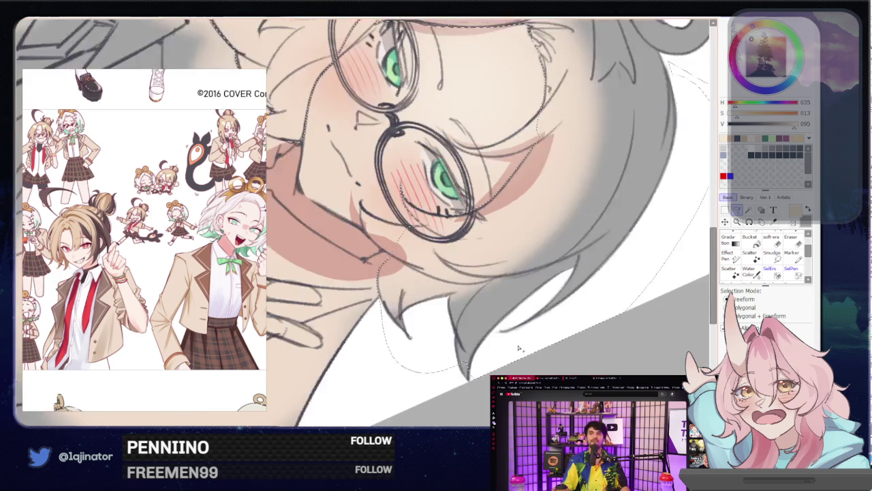
scroll(477, 307, "down", 2)
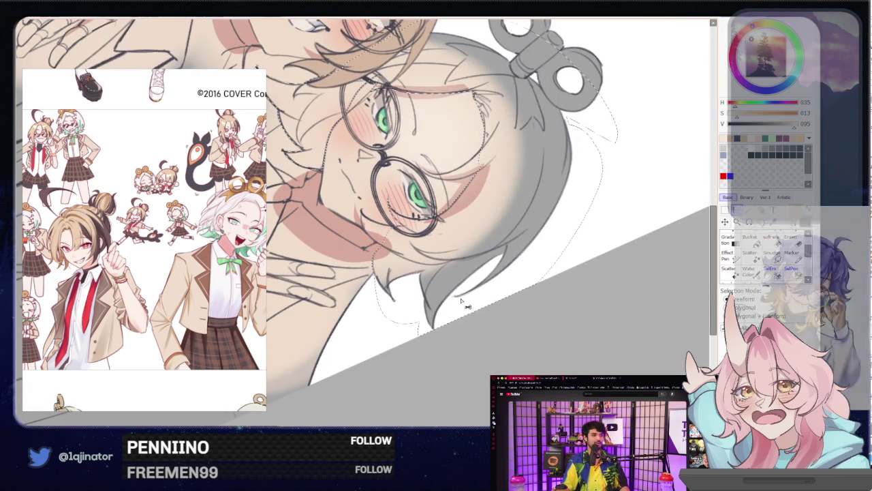
left_click_drag(549, 162, 544, 182)
scroll(538, 204, "up", 1)
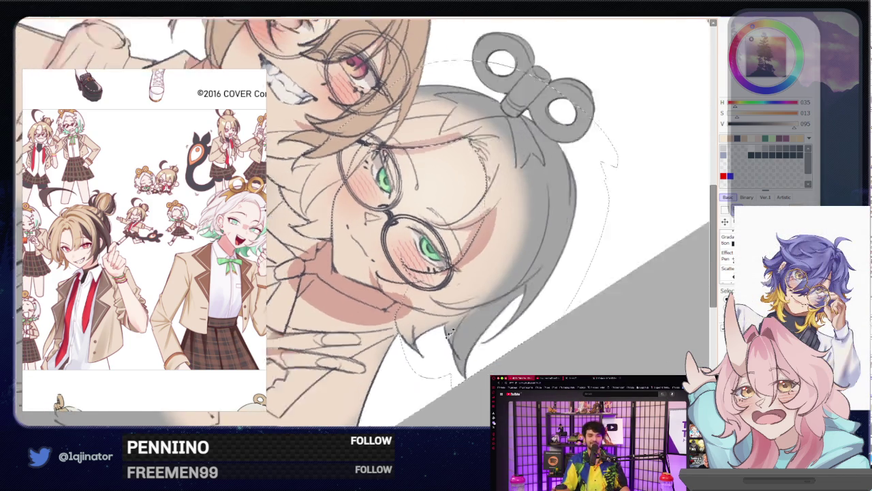
key("Home")
scroll(518, 239, "up", 2)
scroll(505, 270, "up", 2)
left_click_drag(504, 270, 485, 280)
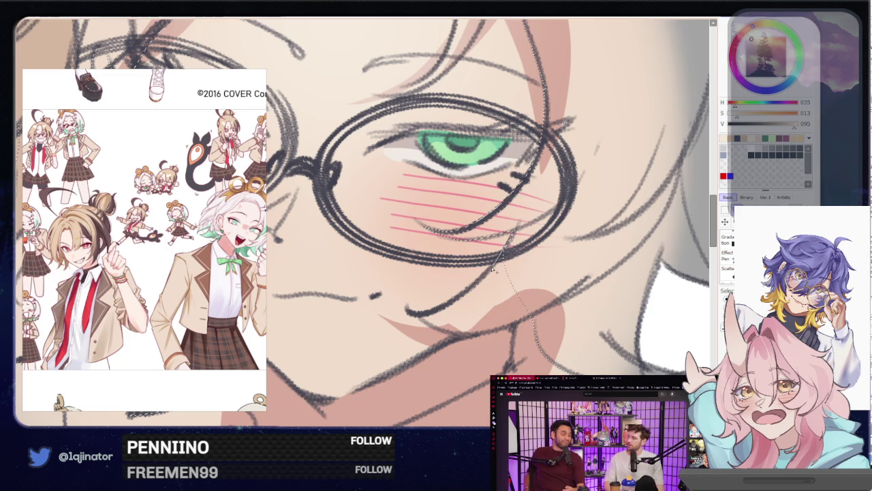
- Trace the selection below the glasses and along the hair's lower edge
left_click_drag(508, 247, 430, 312)
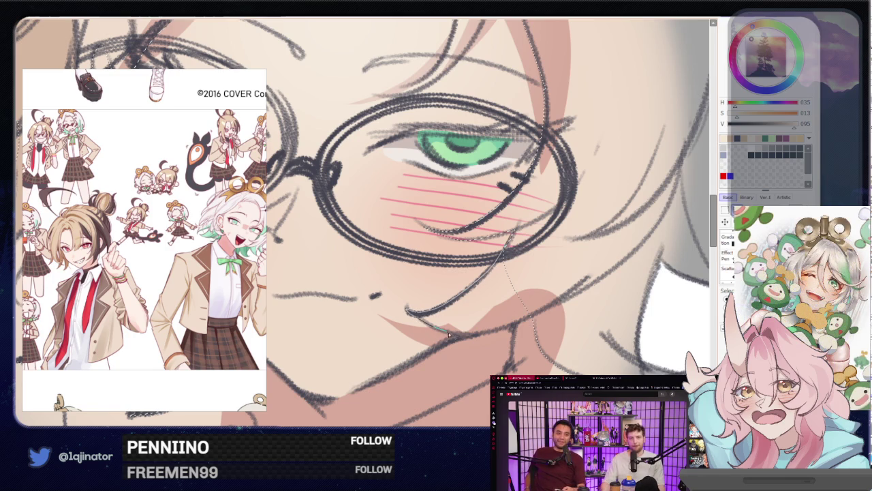
left_click_drag(427, 325, 529, 318)
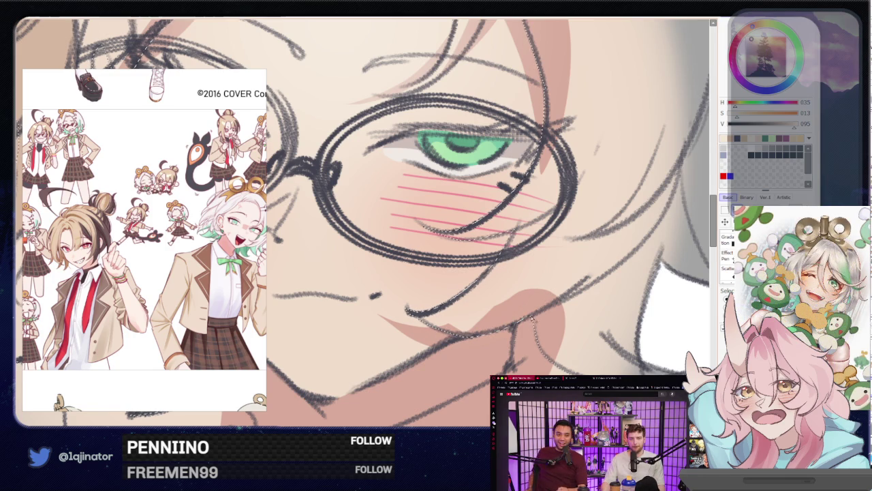
scroll(529, 319, "down", 3)
left_click_drag(458, 307, 484, 346)
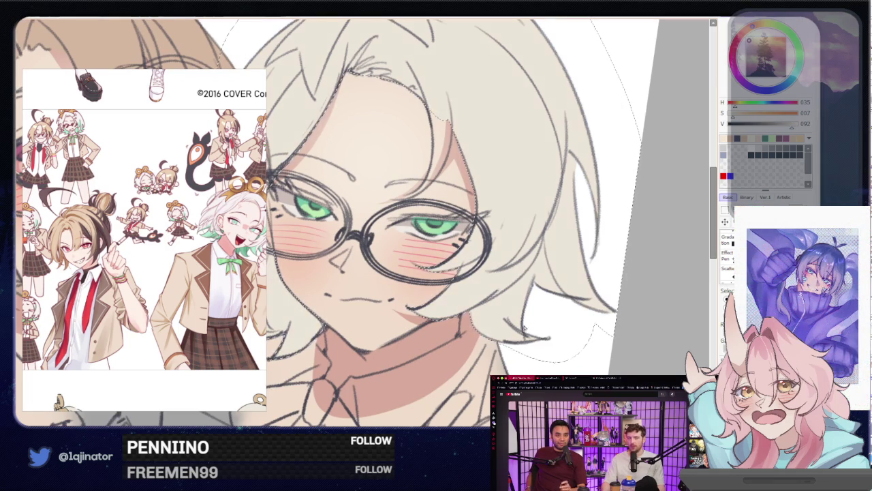
- Hide the face colour layers, leaving the hair colouring visible
mouse_move(475, 276)
left_mouse_down()
mouse_move(496, 286)
mouse_move(495, 228)
left_mouse_up()
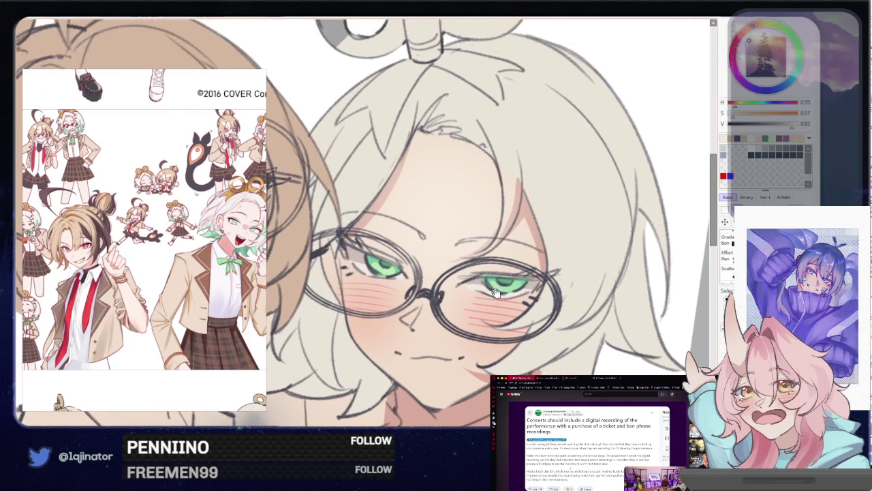
left_click_drag(516, 267, 481, 282)
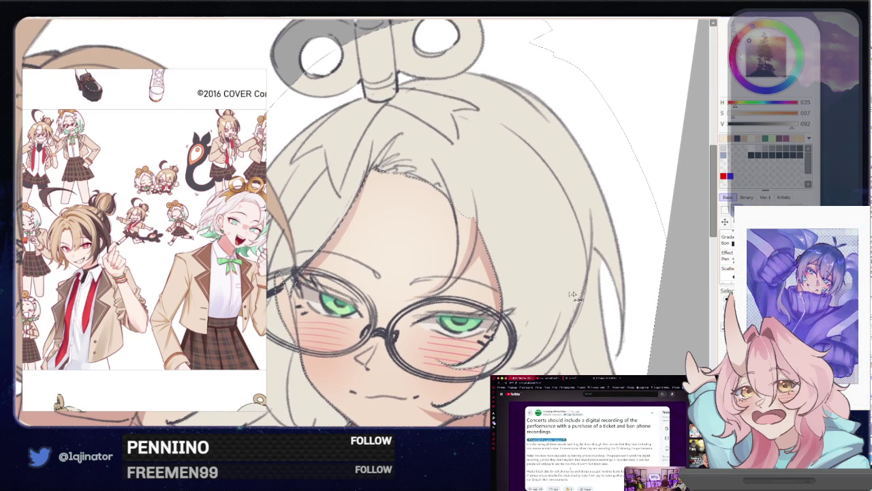
left_click(718, 224)
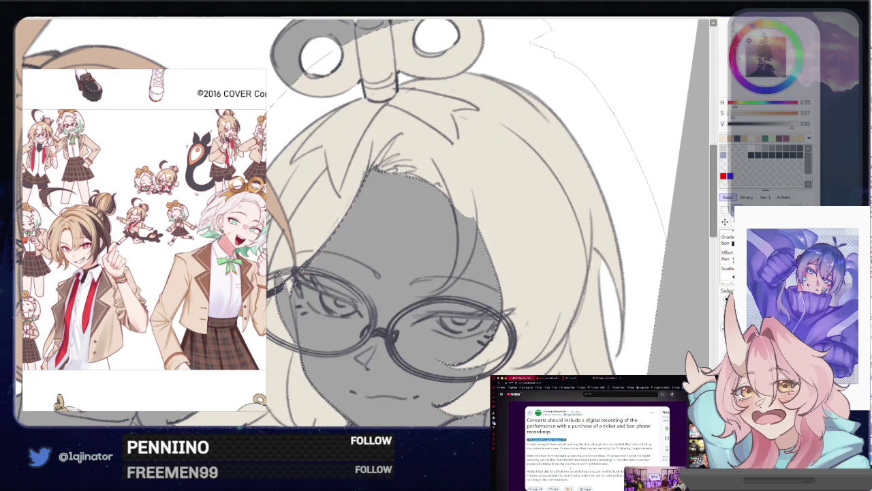
left_click(718, 231)
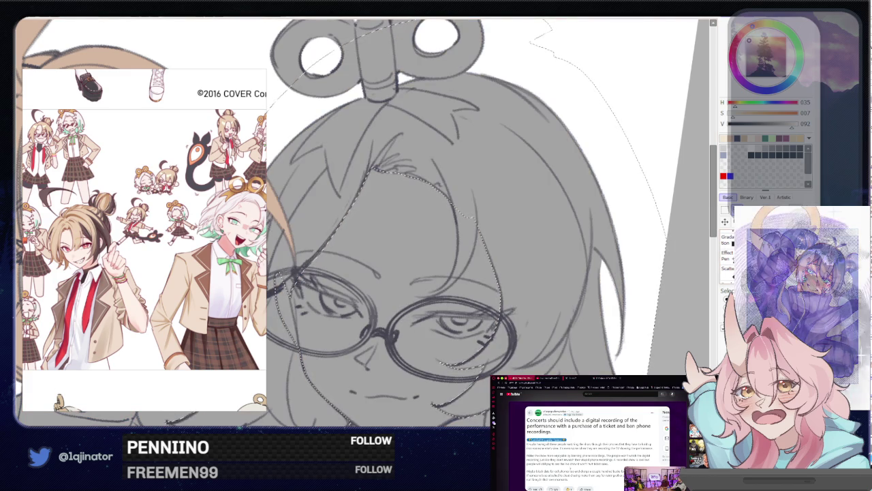
left_click(718, 225)
left_click(725, 221)
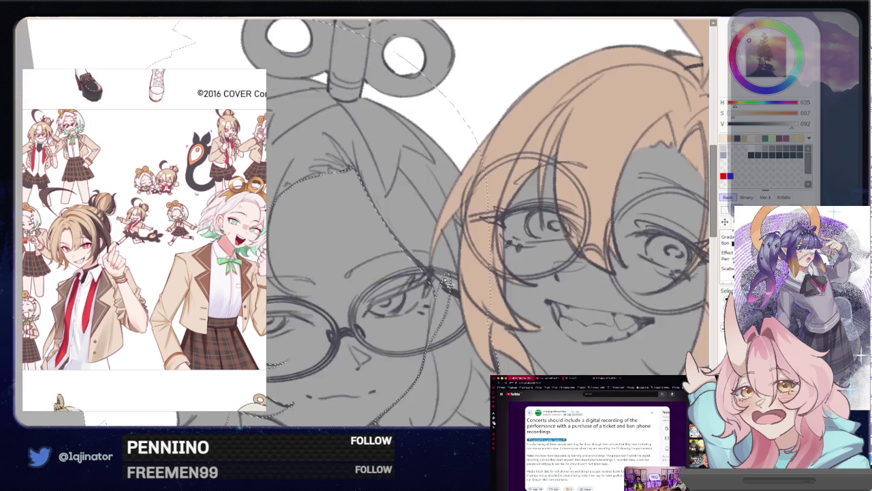
- Lasso the missed hair under the bun and along the bangs, and fill it cream
left_click_drag(487, 278, 464, 352)
scroll(466, 348, "up", 2)
scroll(466, 348, "up", 2)
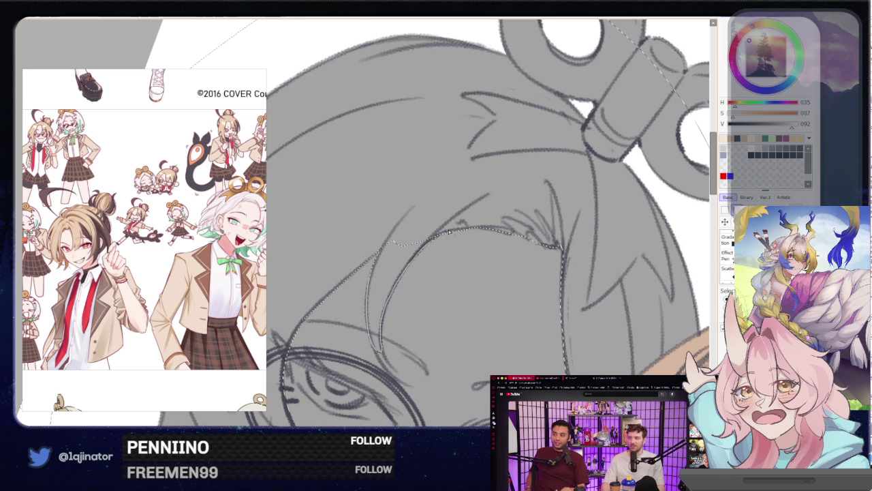
mouse_move(432, 306)
left_mouse_down()
mouse_move(446, 238)
mouse_move(361, 282)
left_mouse_up()
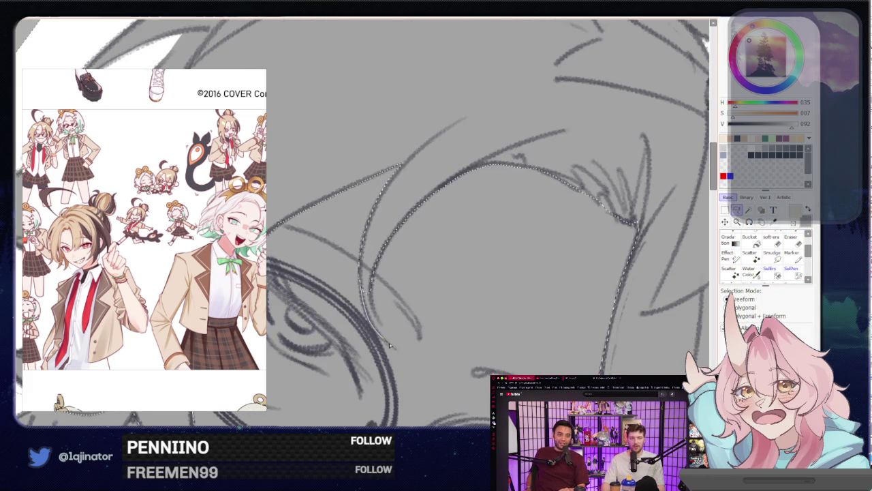
left_click_drag(390, 345, 403, 352)
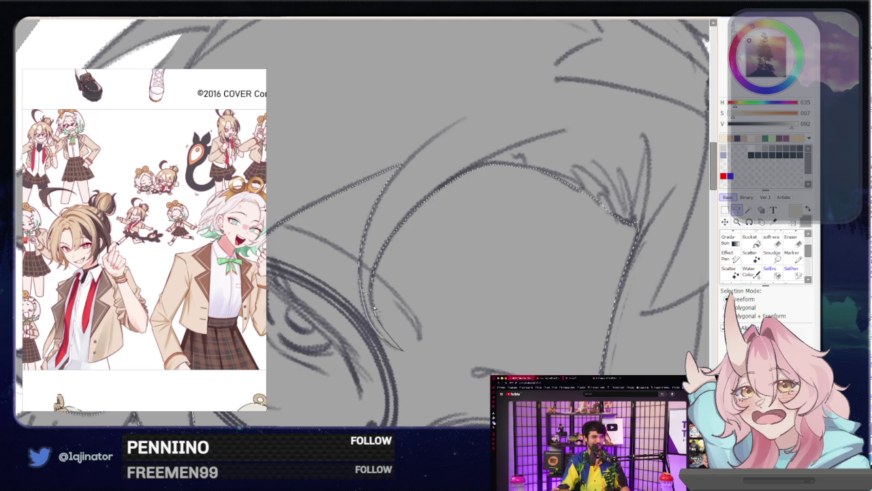
mouse_move(373, 274)
left_mouse_down()
mouse_move(399, 347)
mouse_move(375, 296)
left_mouse_up()
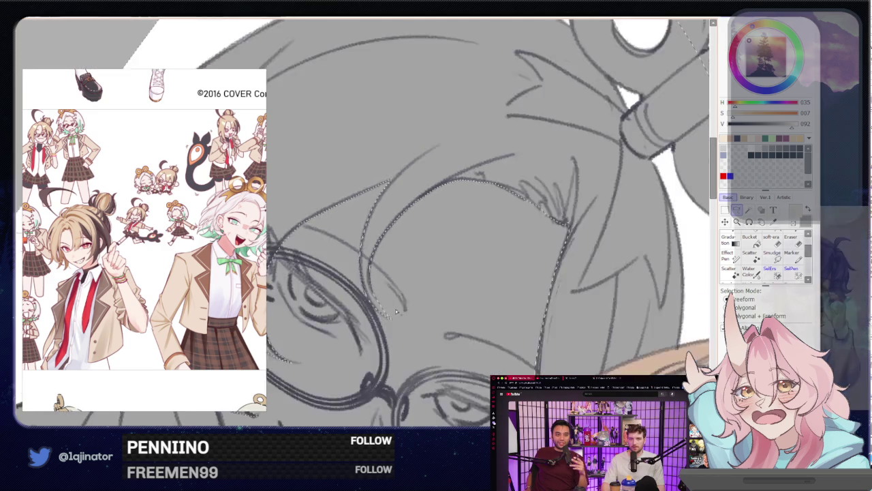
scroll(433, 266, "down", 3)
key("Delete")
key("Delete")
left_click(432, 288)
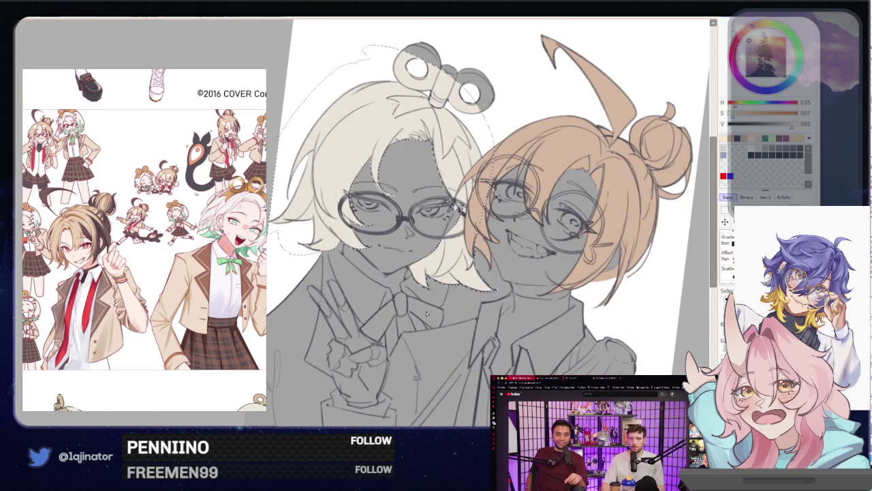
- Deselect the hair, mirror the view to check it, then reset it upright
key("ctrl+d")
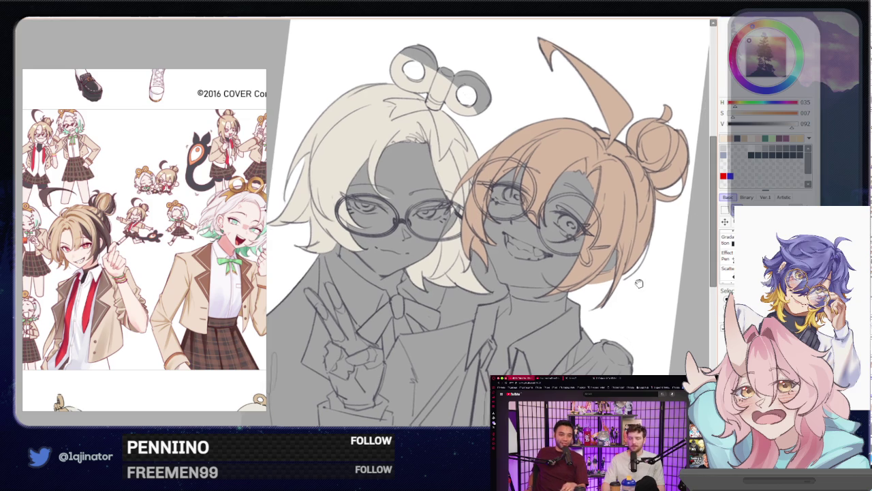
left_click_drag(650, 278, 640, 298)
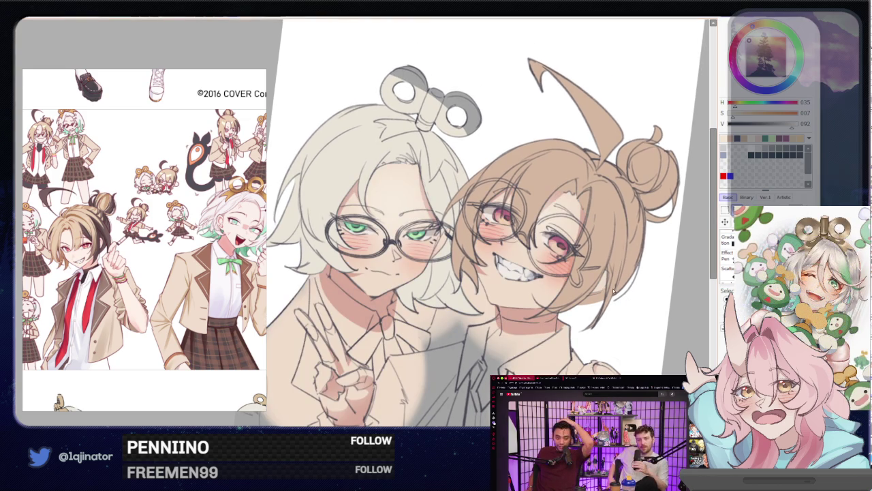
key("h")
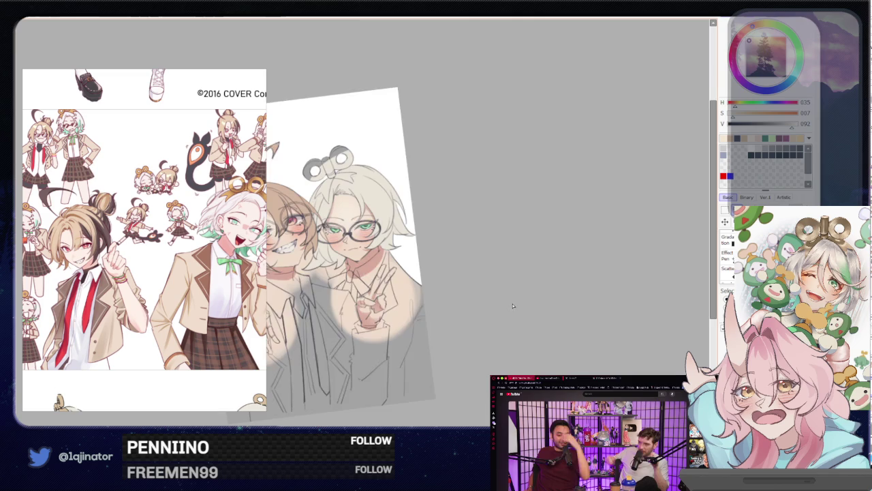
key("ctrl+0")
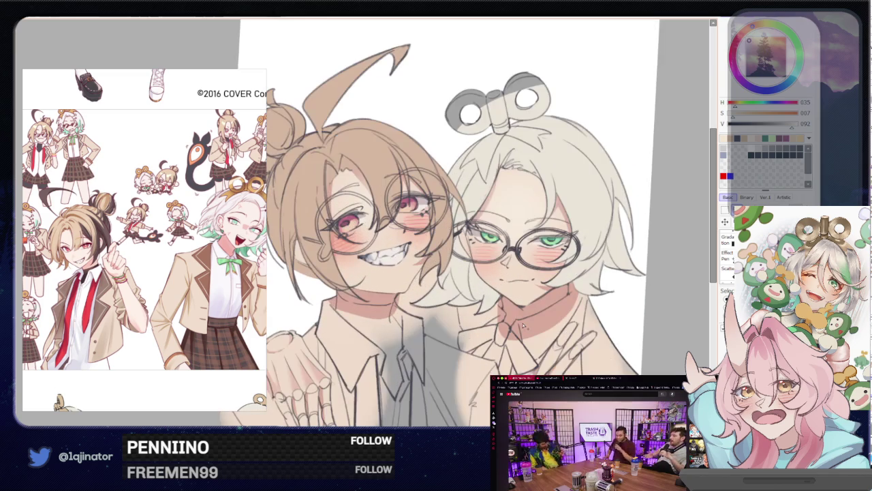
left_click_drag(513, 359, 501, 335)
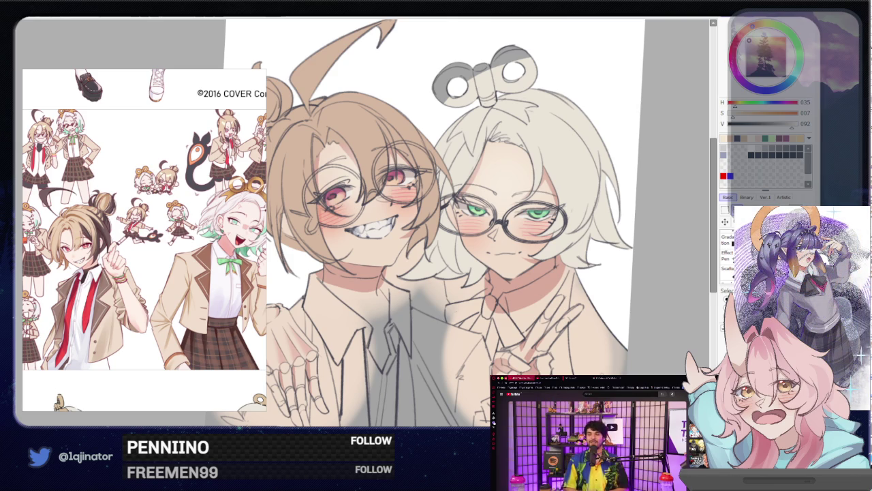
- Set the paint colour to a near-white bluish tone (H 241, S 007, V 095)
left_click_drag(734, 102, 776, 101)
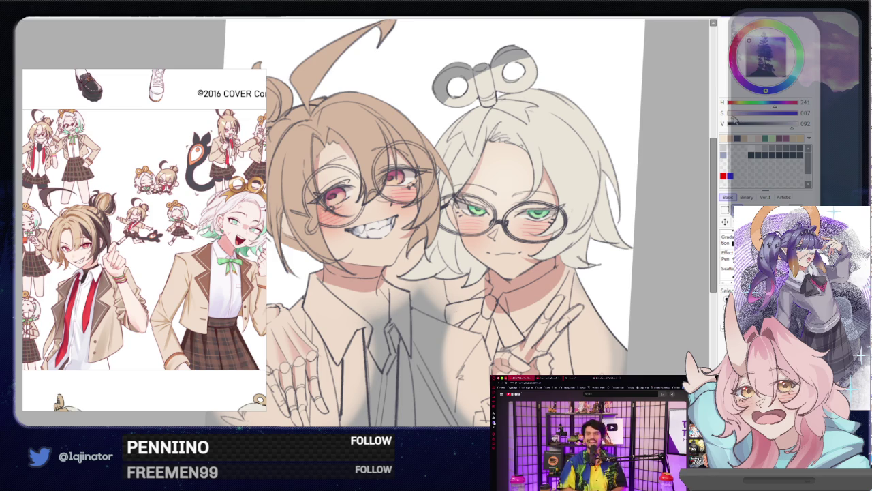
left_click(793, 124)
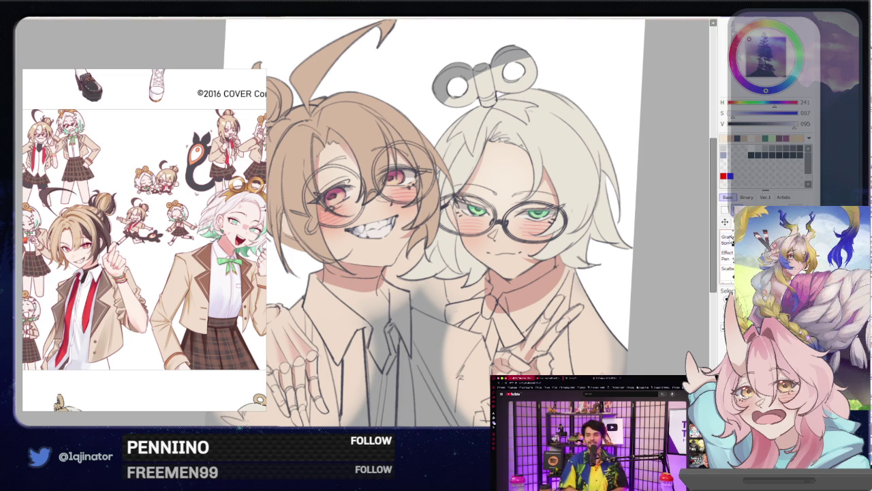
scroll(638, 308, "up", 5)
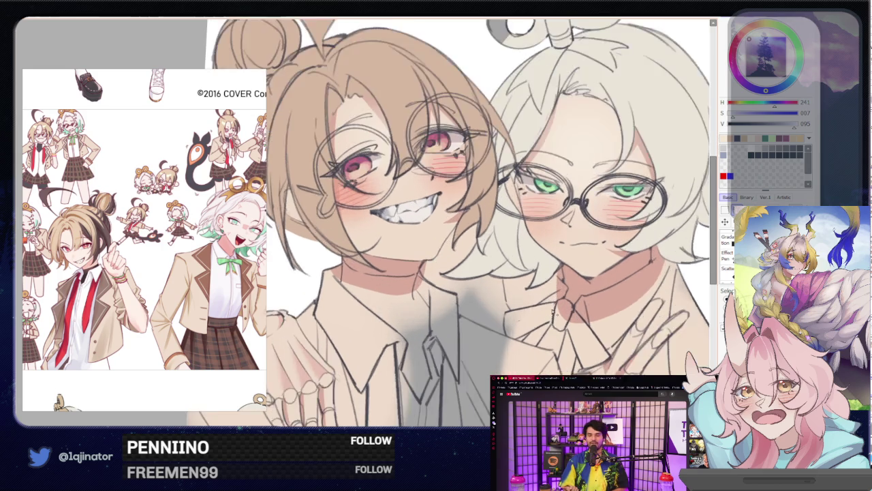
- Pick a dark grey palette swatch and shrink the brush from 24 to 11
mouse_move(638, 308)
left_mouse_down()
mouse_move(526, 311)
mouse_move(557, 297)
left_mouse_up()
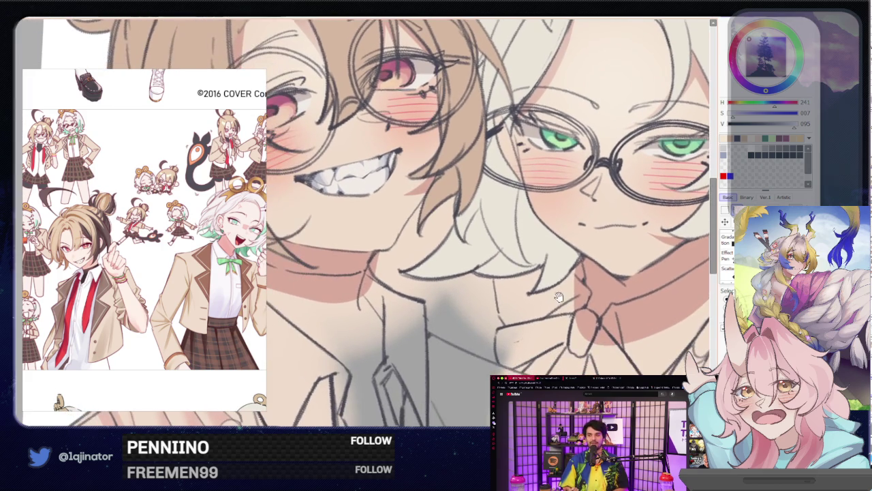
scroll(584, 351, "down", 5)
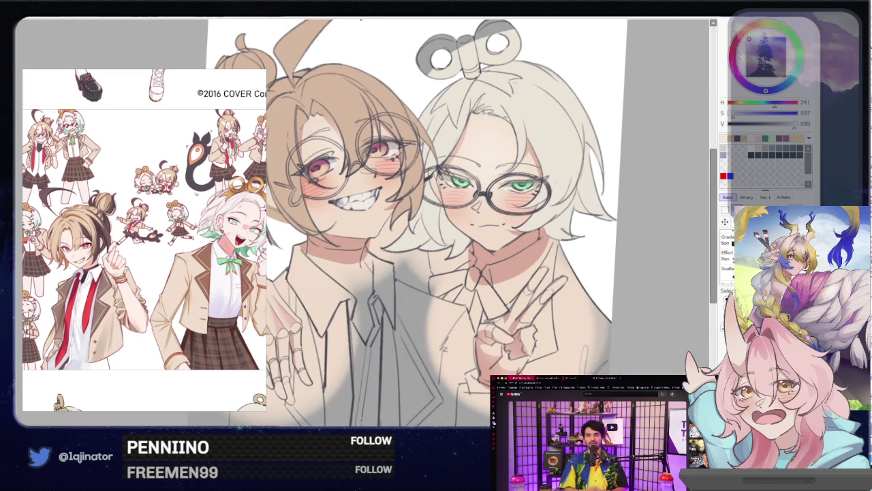
left_click(765, 154)
scroll(488, 287, "up", 3)
key("bracketleft")
key("bracketleft")
key("bracketleft")
key("bracketleft")
key("bracketleft")
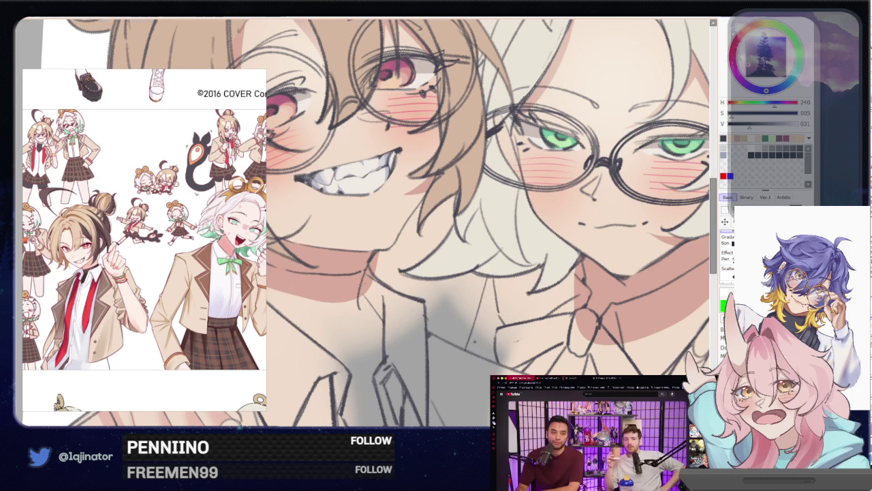
- Zoom in and out around the two characters' faces
scroll(381, 225, "down", 5)
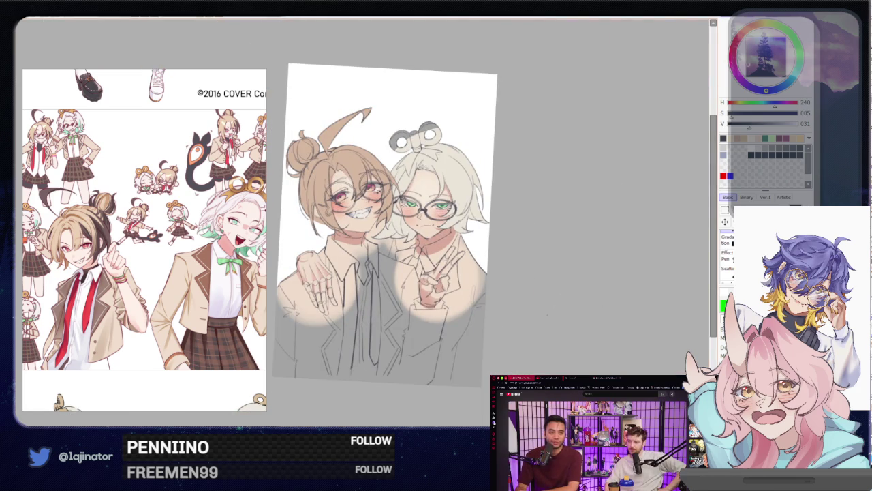
scroll(364, 225, "up", 1)
scroll(365, 225, "up", 3)
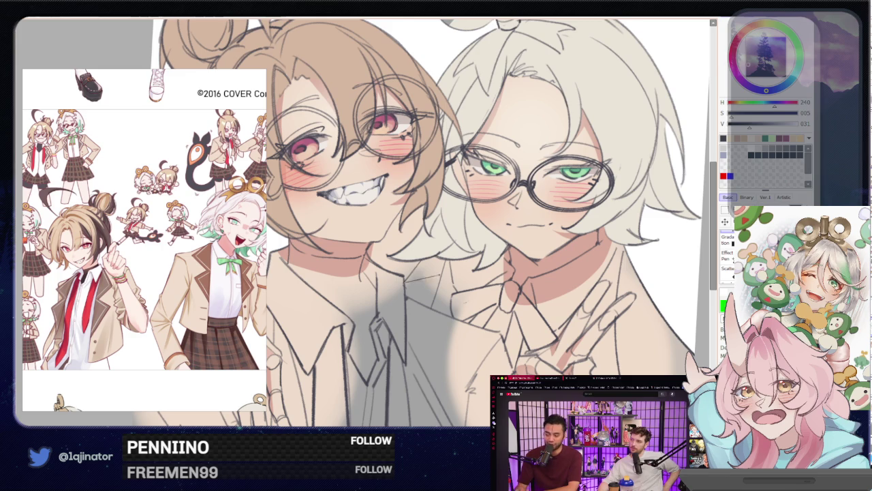
scroll(403, 225, "down", 3)
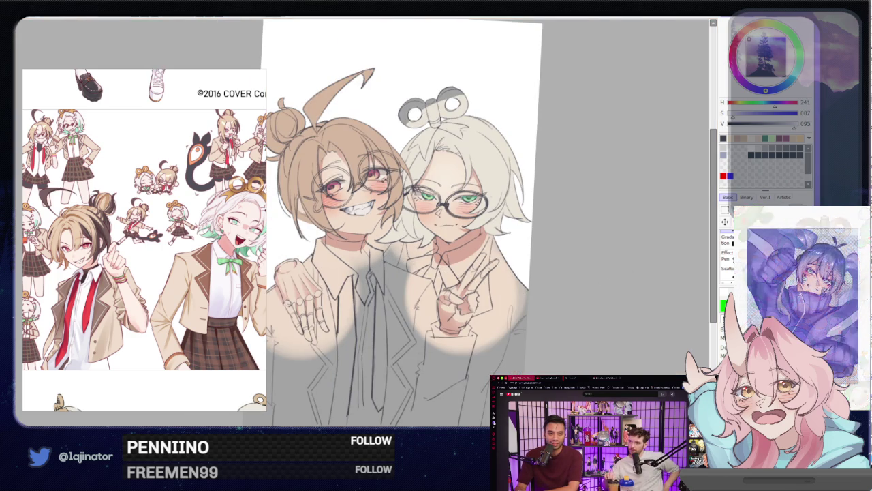
scroll(526, 293, "up", 1)
scroll(526, 293, "up", 1)
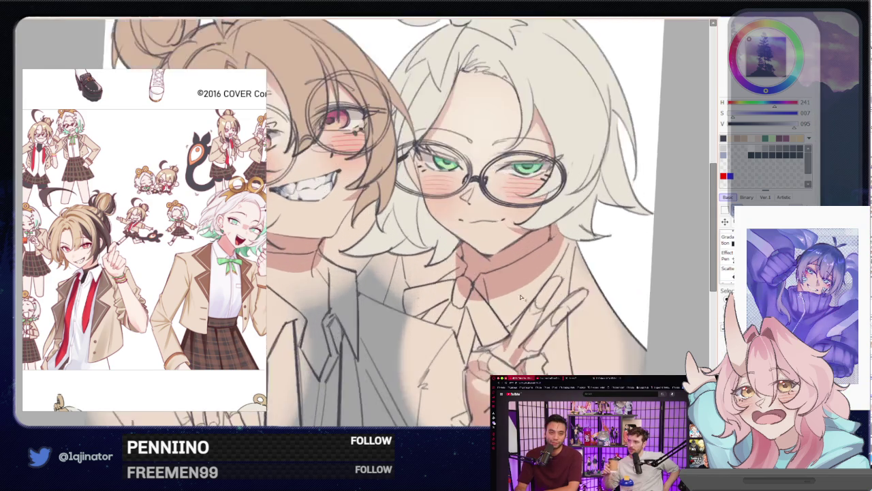
scroll(526, 293, "up", 1)
scroll(529, 292, "up", 1)
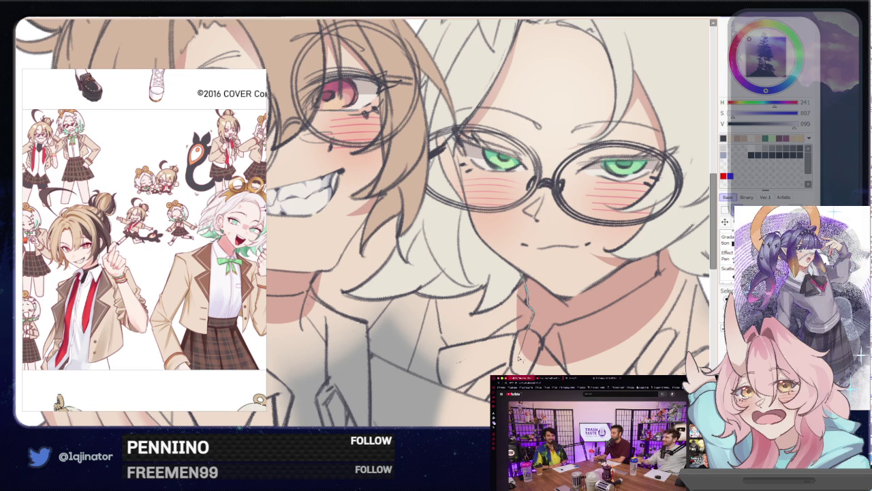
- Trace a freeform selection down and around the white-haired character's collar edge
left_click_drag(506, 363, 484, 365)
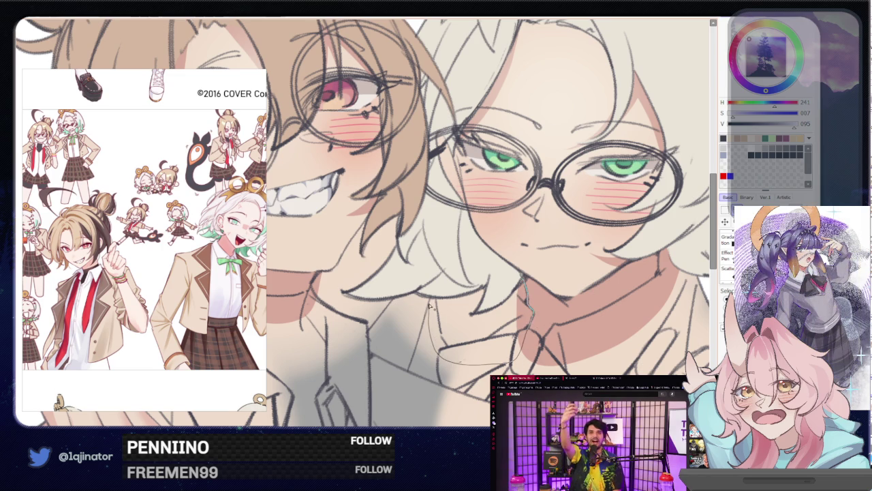
scroll(429, 302, "up", 1)
scroll(429, 301, "up", 1)
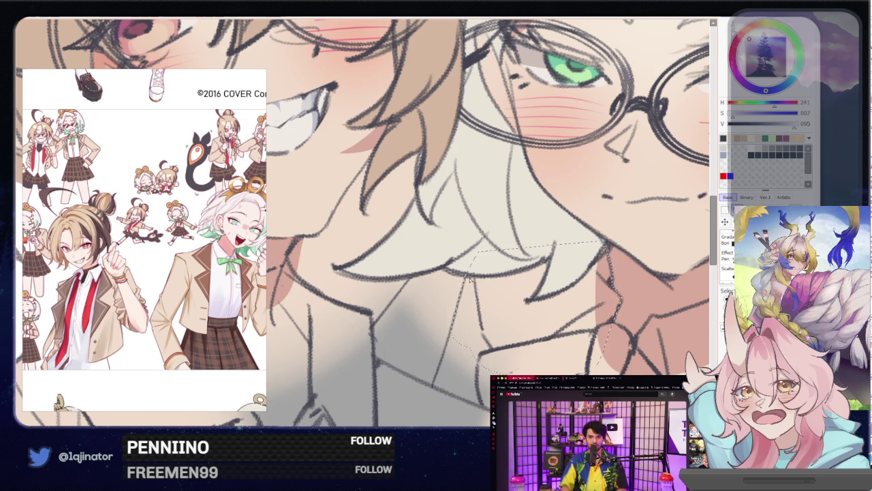
scroll(470, 280, "up", 1)
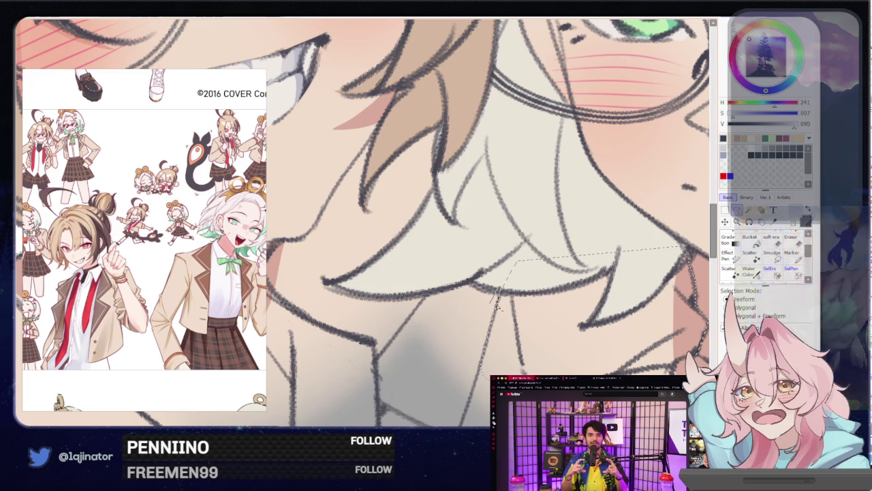
scroll(502, 316, "down", 2)
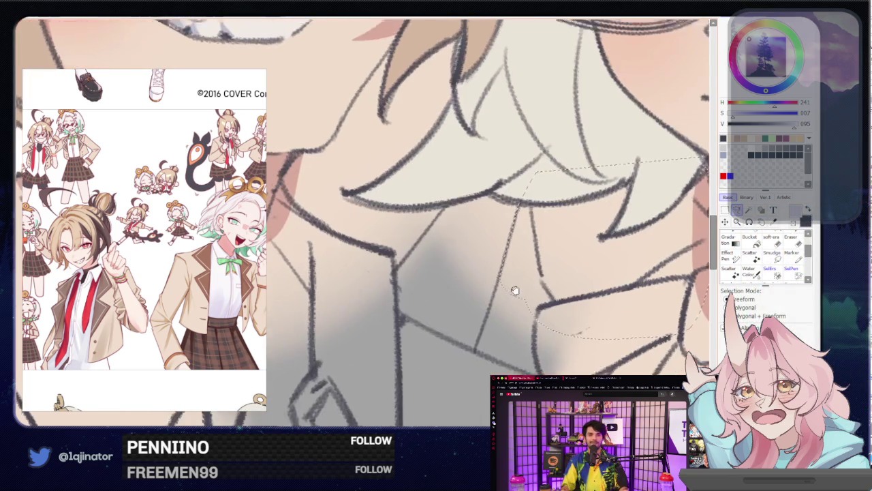
scroll(511, 293, "down", 1)
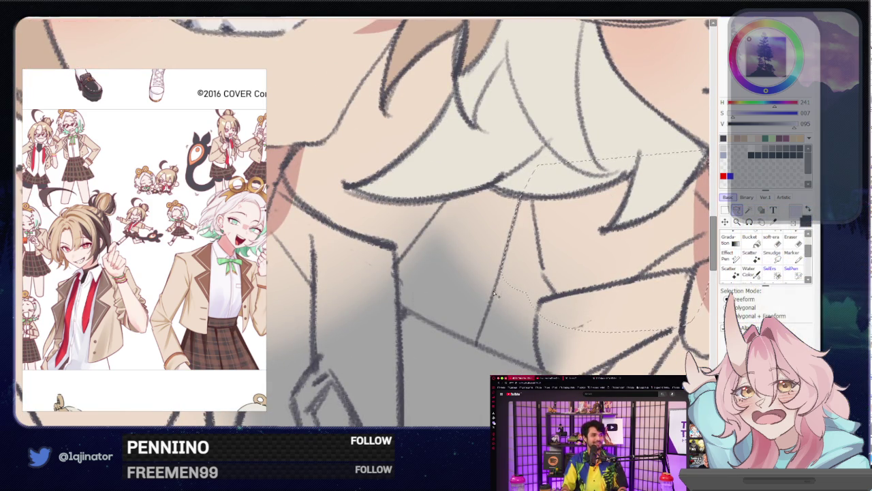
left_click_drag(483, 330, 478, 342)
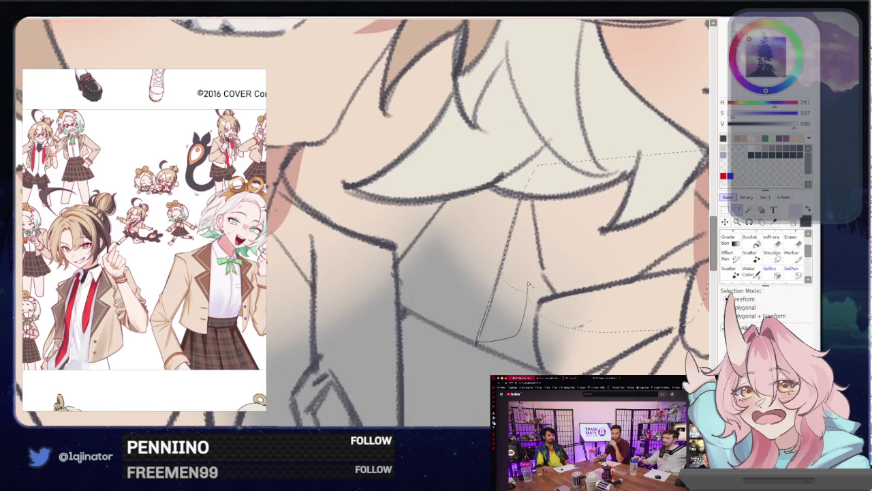
left_click_drag(503, 269, 494, 276)
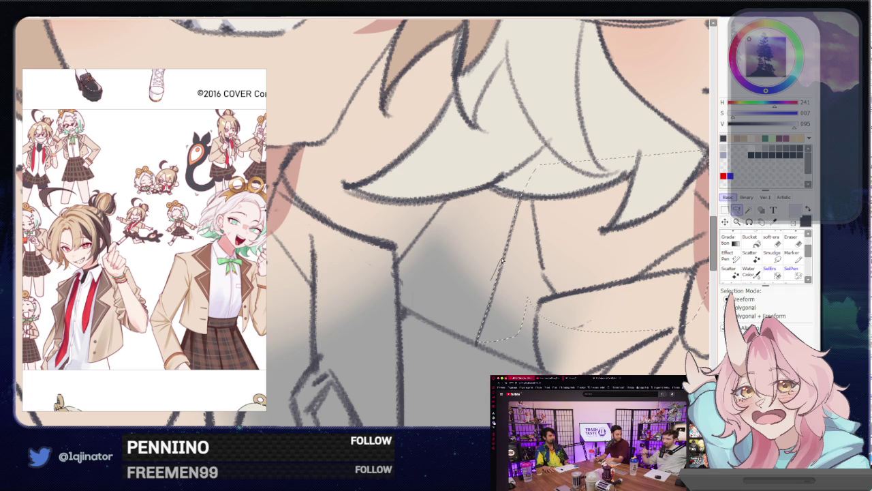
- Extend the collar selection down to the lower collar along the finger edge
scroll(575, 247, "down", 3)
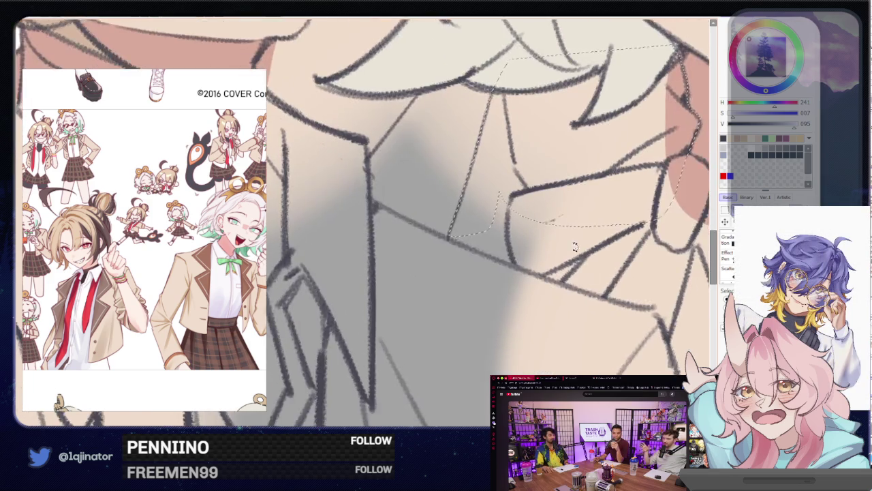
left_click_drag(574, 248, 394, 232)
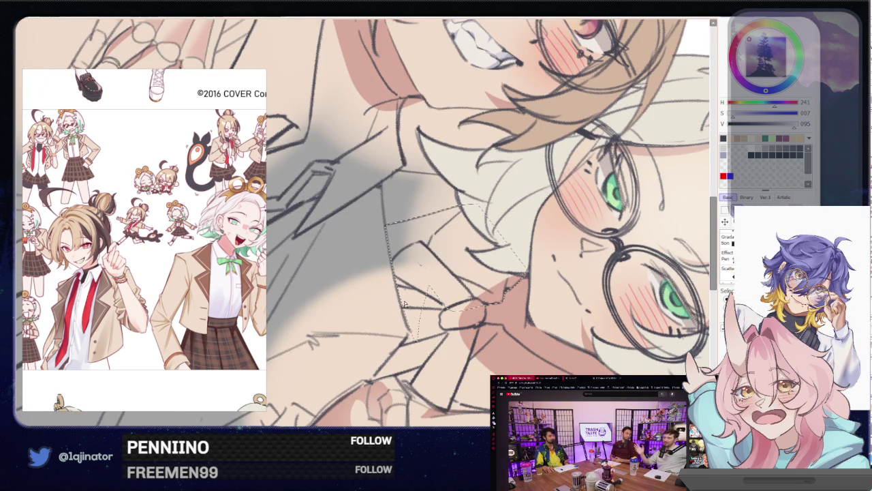
scroll(413, 245, "up", 3)
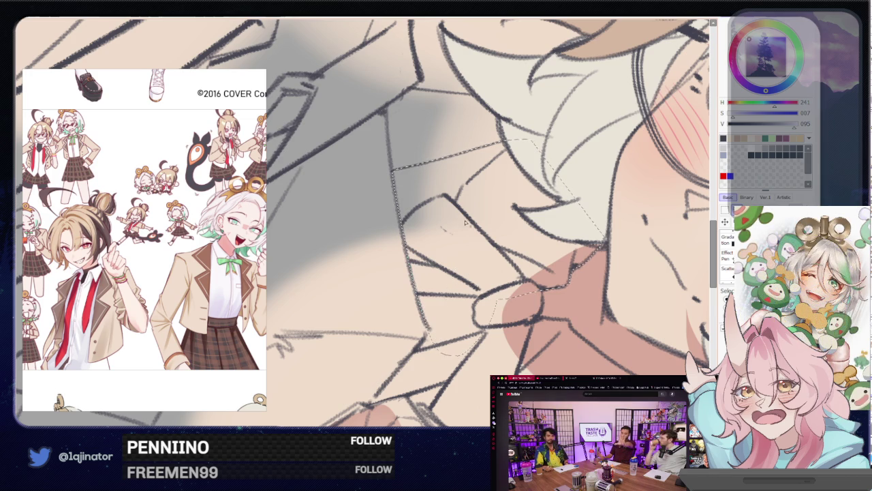
left_click_drag(654, 324, 643, 246)
scroll(643, 246, "down", 3)
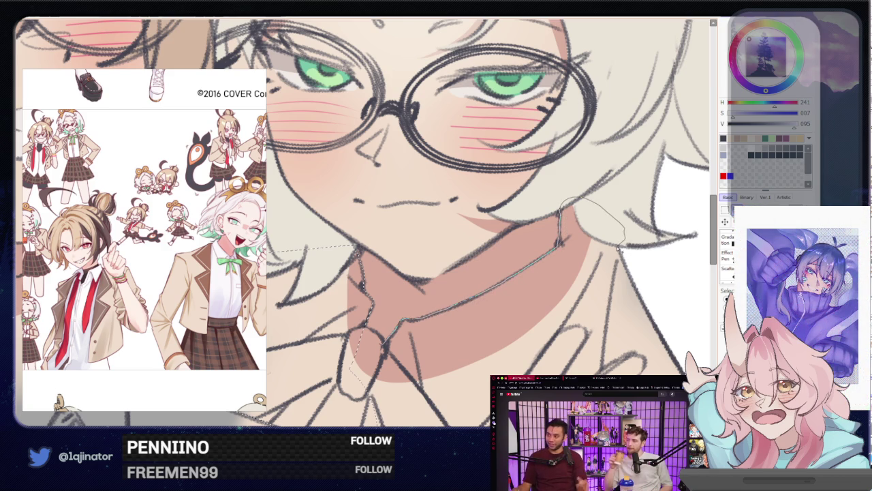
scroll(518, 347, "down", 2)
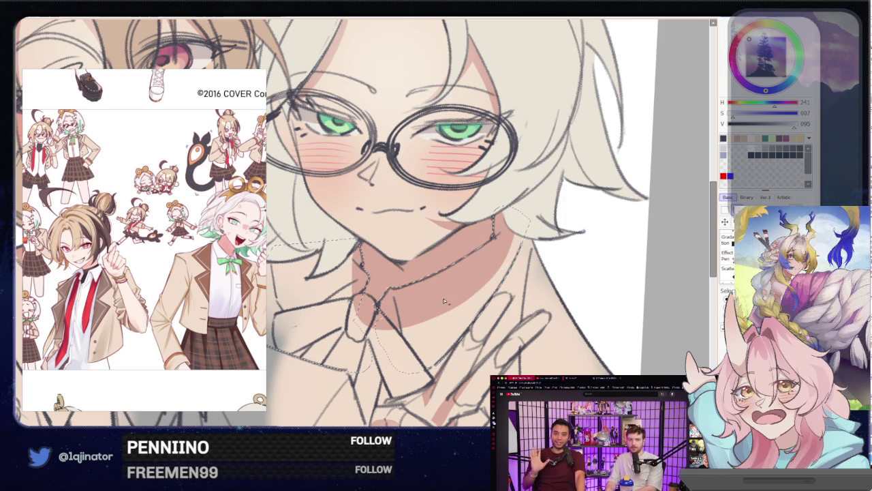
left_click_drag(378, 342, 450, 272)
left_click_drag(509, 285, 523, 271)
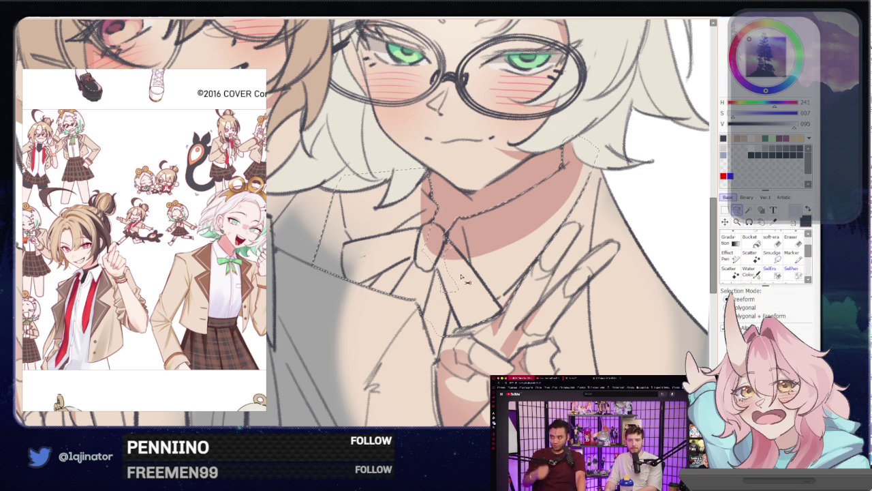
- Try a lavender bucket fill on the collar, undo it, and return to freeform lasso
key("g")
left_click(513, 270)
key("ctrl+z")
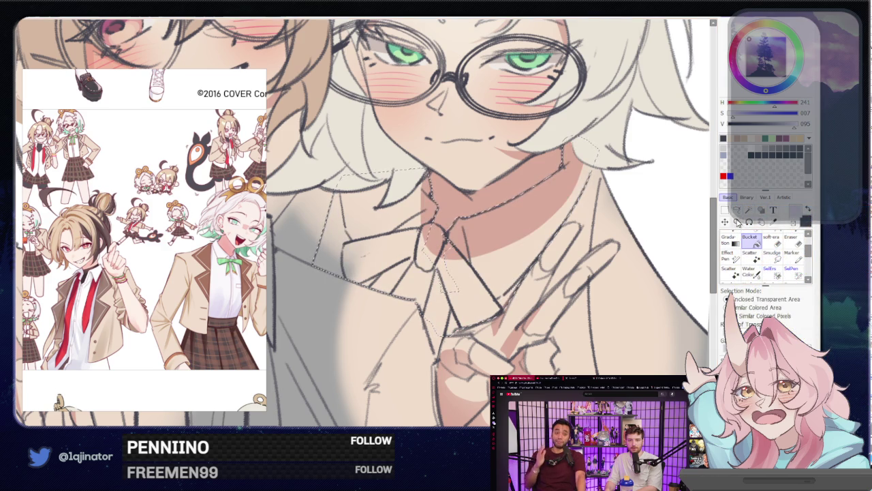
left_click(737, 210)
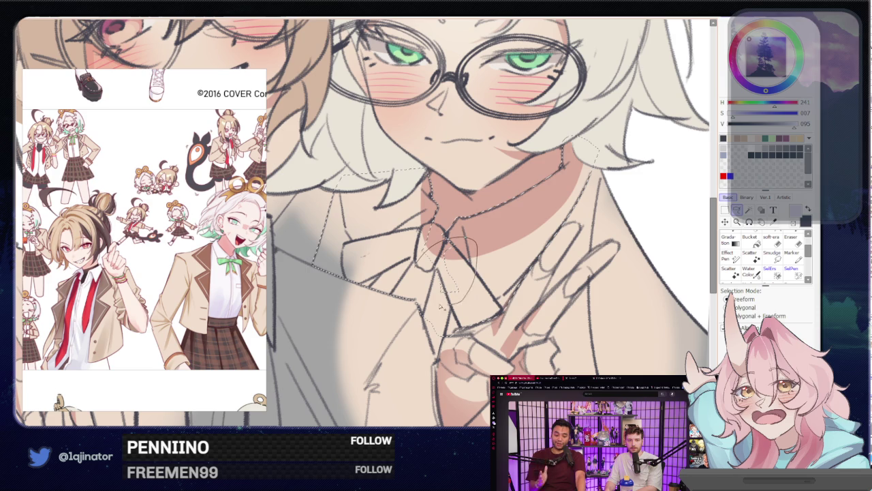
scroll(543, 326, "down", 2)
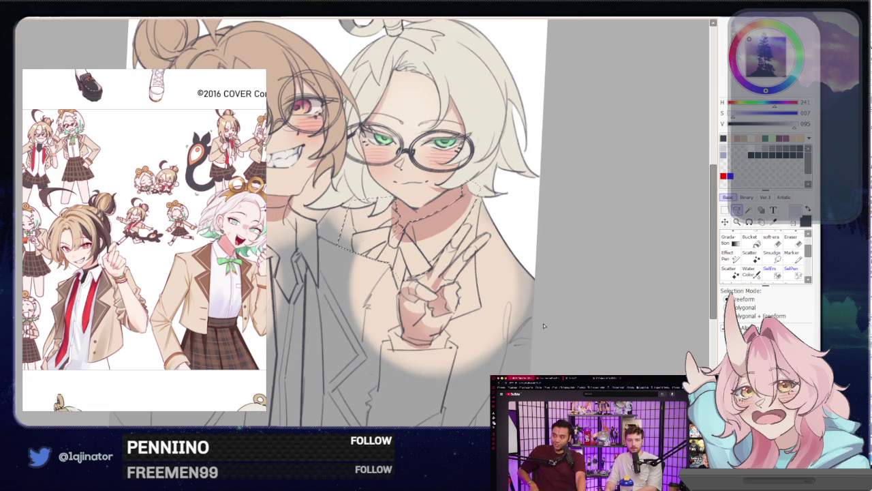
- Start a freeform selection left of the blonde character's neck, along her collar
left_click_drag(377, 310, 521, 306)
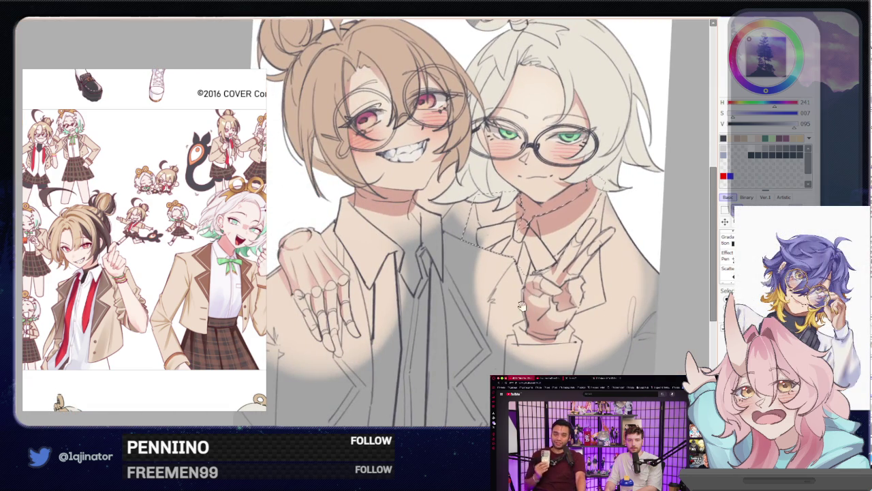
scroll(520, 306, "up", 3)
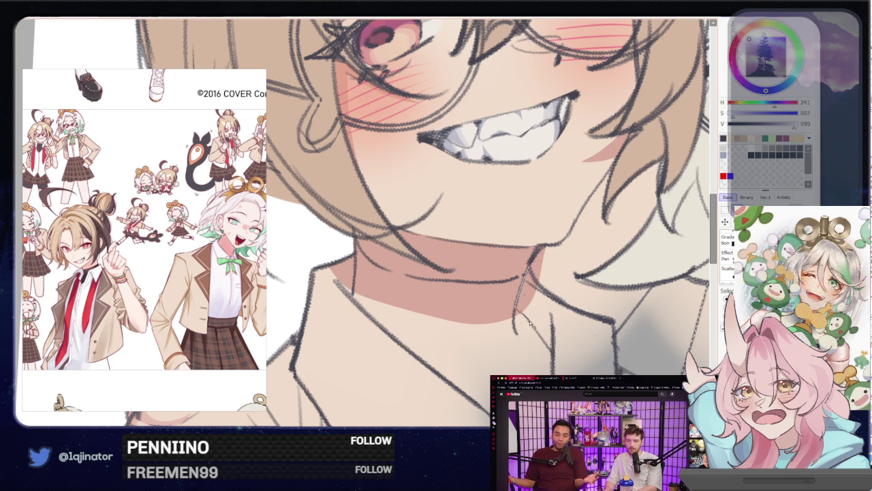
left_click_drag(549, 351, 598, 358)
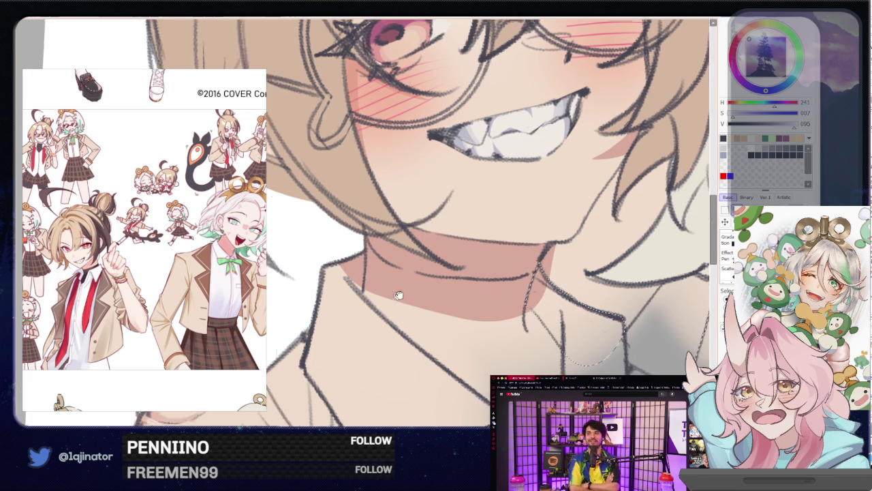
left_click_drag(400, 296, 460, 244)
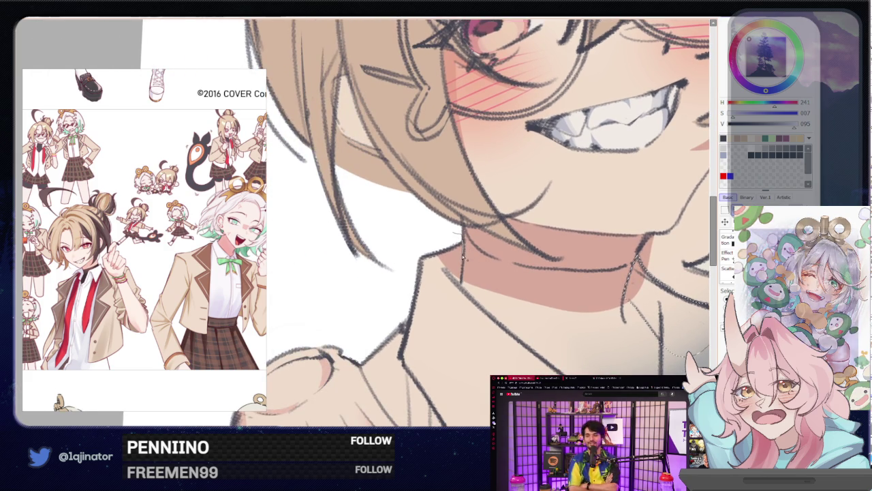
left_click_drag(457, 289, 450, 242)
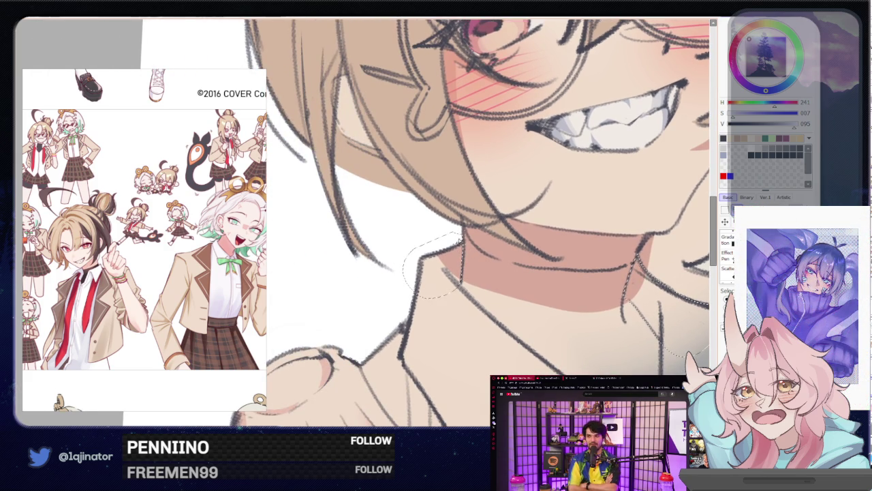
left_click_drag(462, 282, 421, 271)
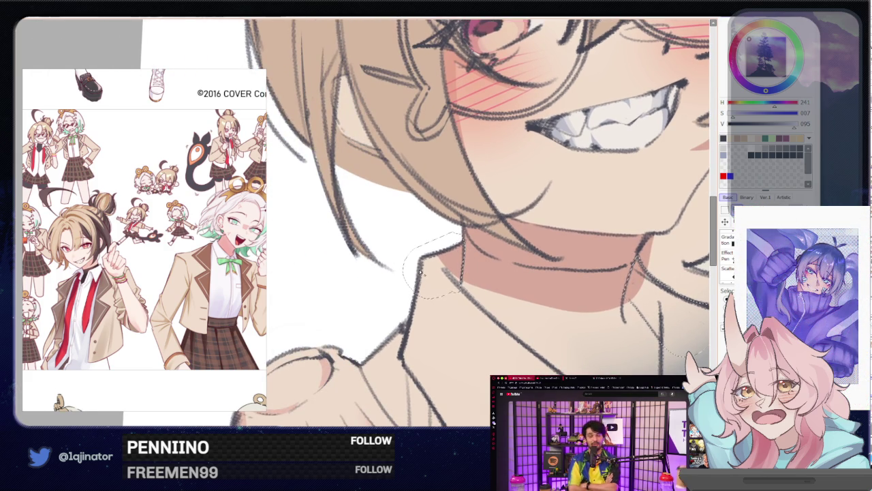
left_click_drag(414, 305, 408, 299)
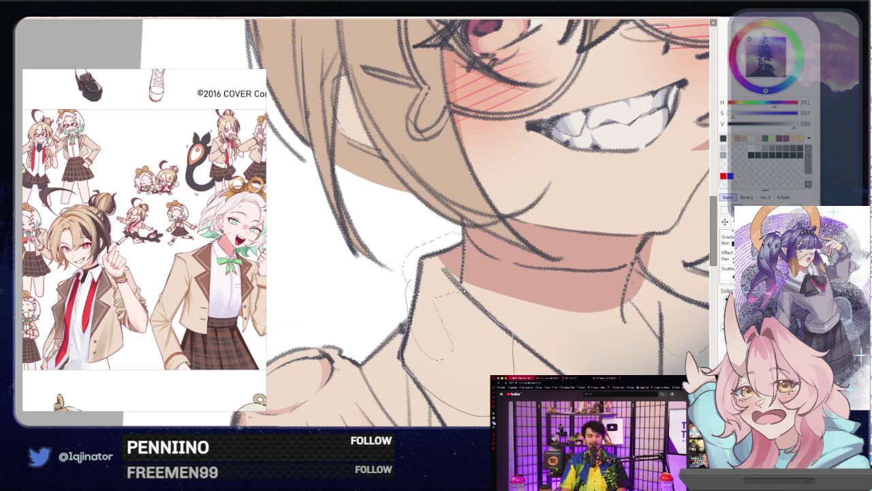
- Close the selection along the left collar, extending it down the shirt front
scroll(461, 289, "down", 5)
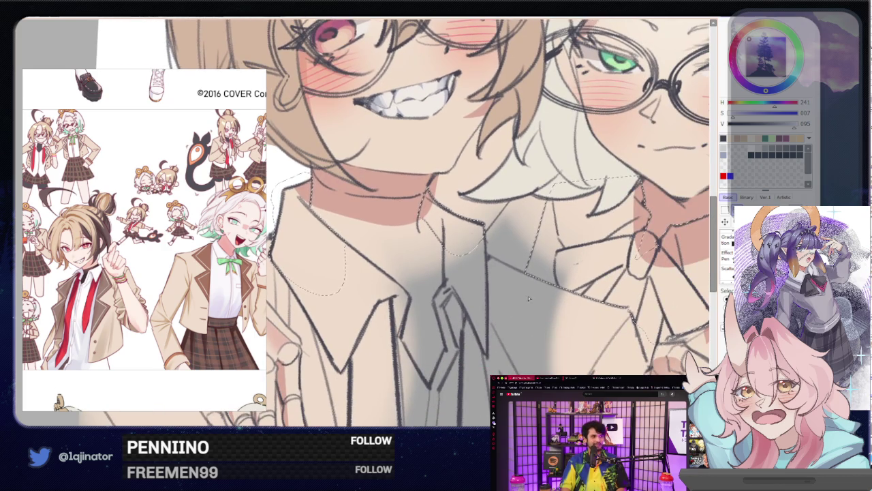
scroll(528, 298, "up", 4)
scroll(487, 305, "down", 1)
scroll(487, 306, "down", 1)
scroll(464, 327, "down", 1)
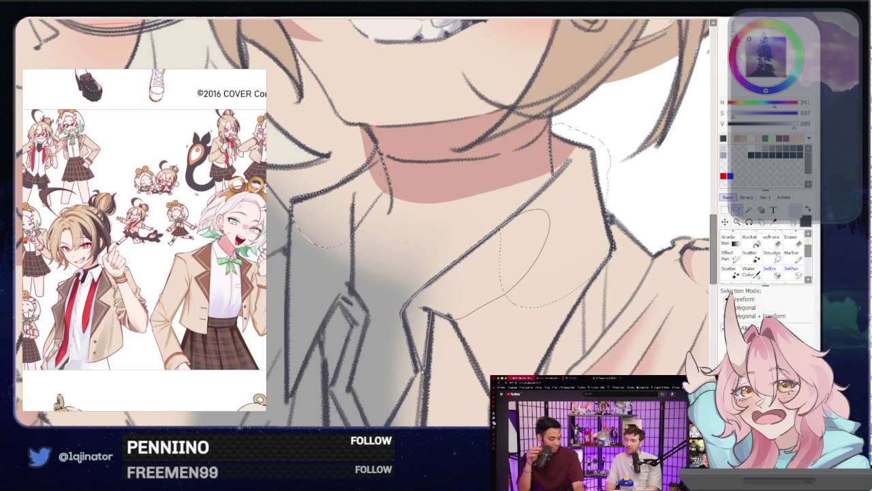
scroll(488, 259, "up", 2)
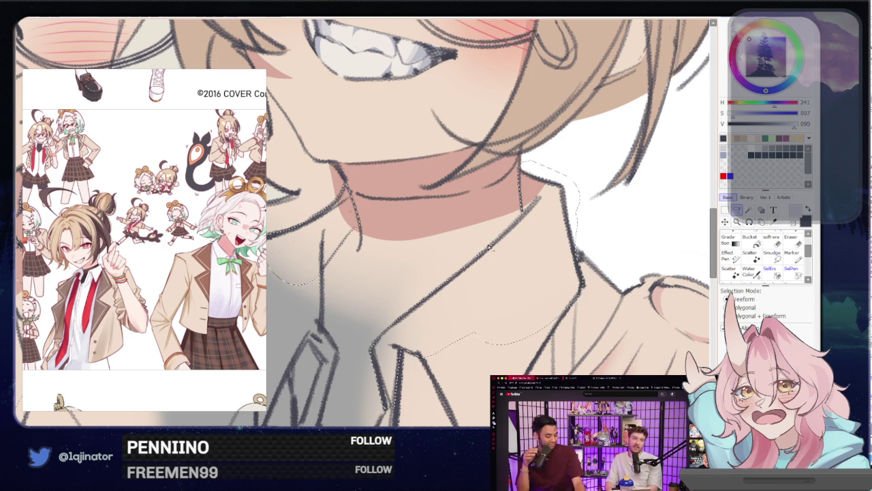
left_click_drag(428, 305, 537, 261)
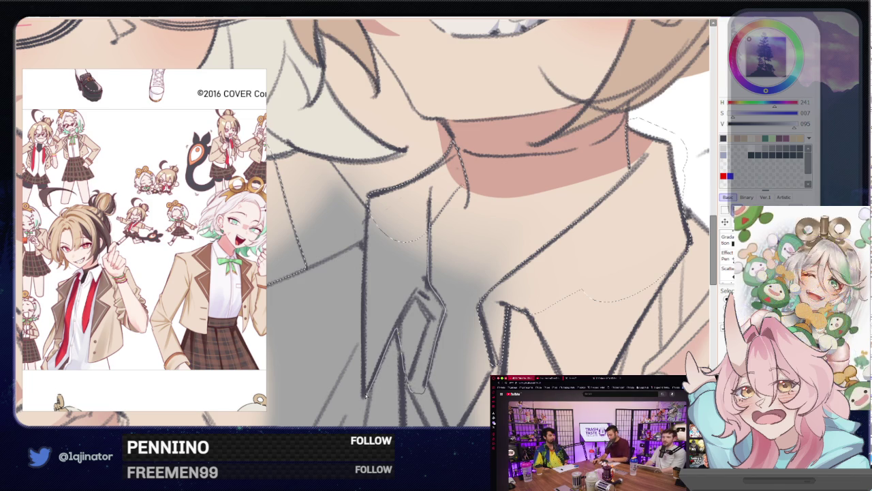
left_click_drag(388, 275, 392, 221)
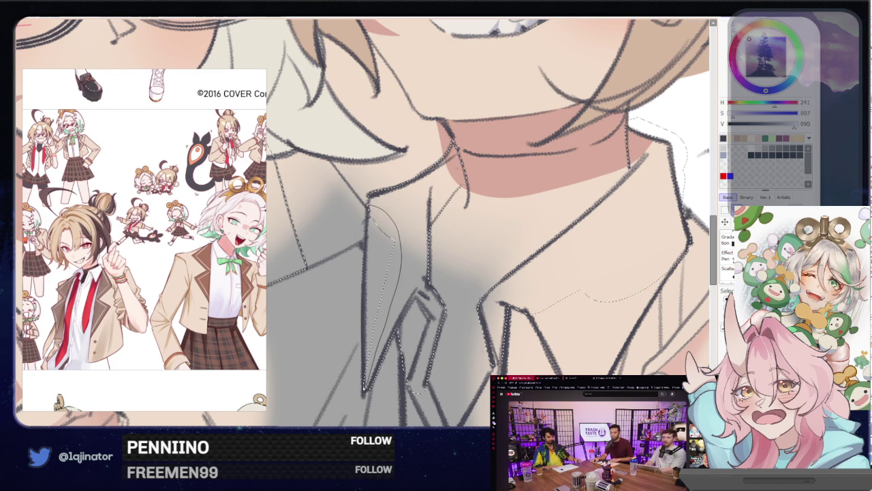
left_click_drag(509, 389, 479, 250)
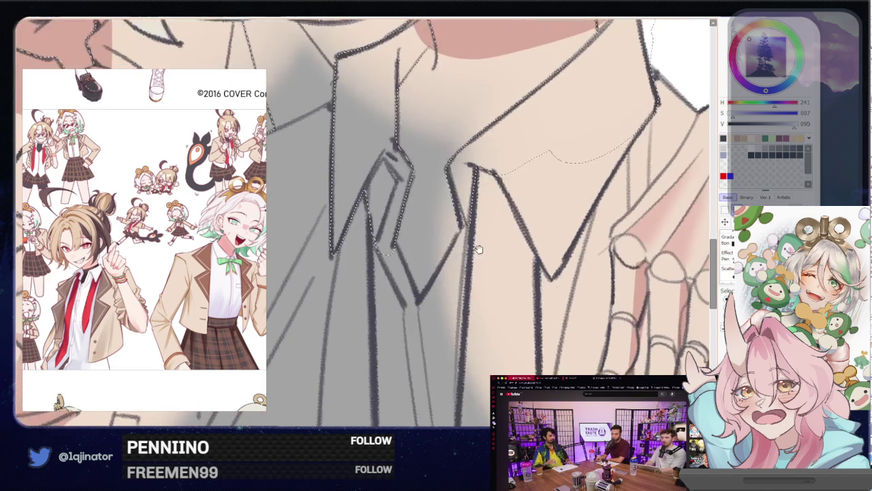